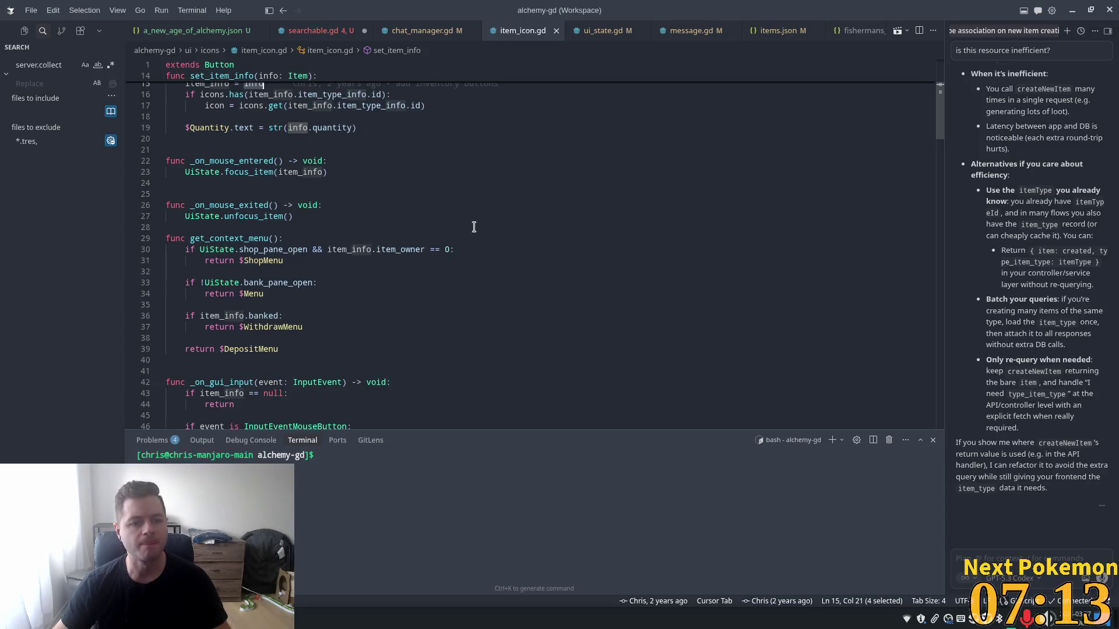
- Highlight ShopMenu and item_owner in the shop condition to trace their uses
double_click(247, 261)
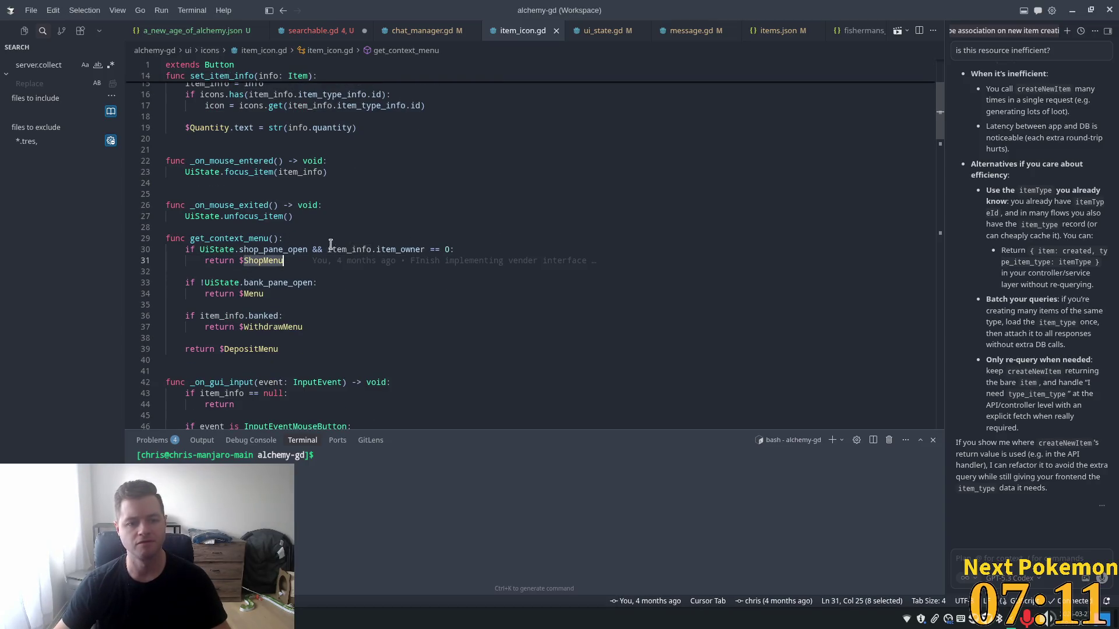
double_click(385, 250)
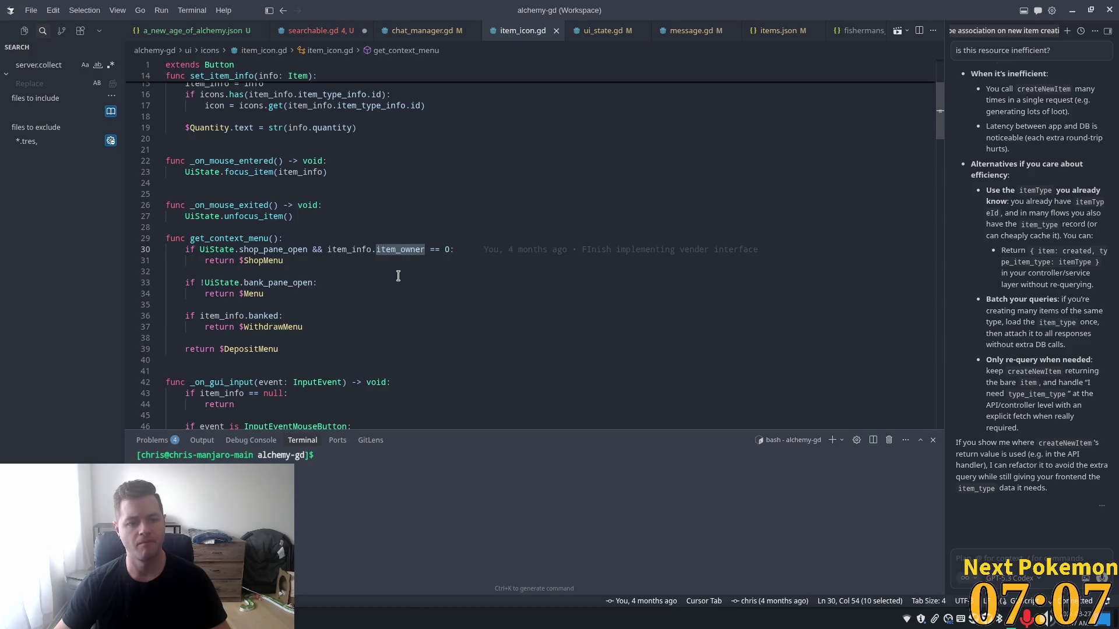
scroll(398, 279, down, 3)
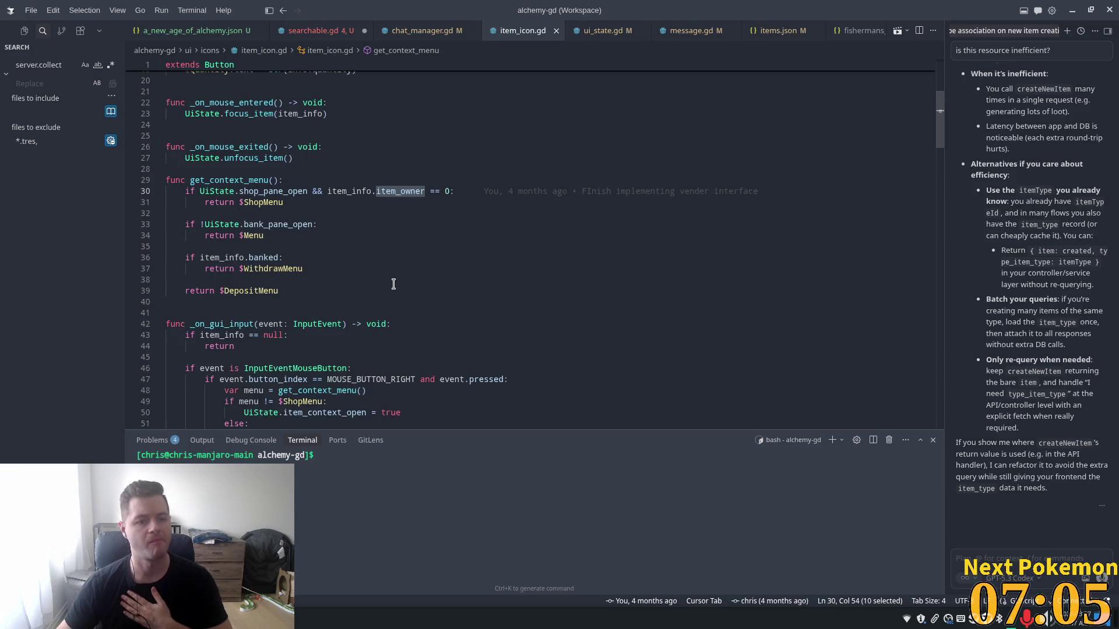
scroll(387, 284, up, 1)
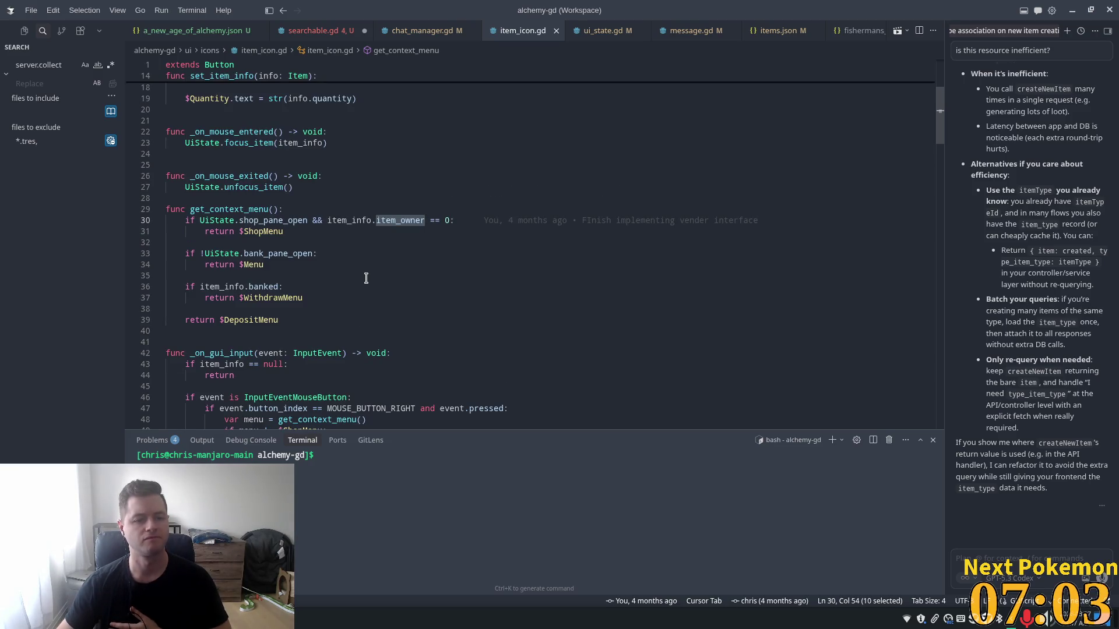
- Highlight bank_pane_open and scroll through the script to review its other uses
double_click(292, 257)
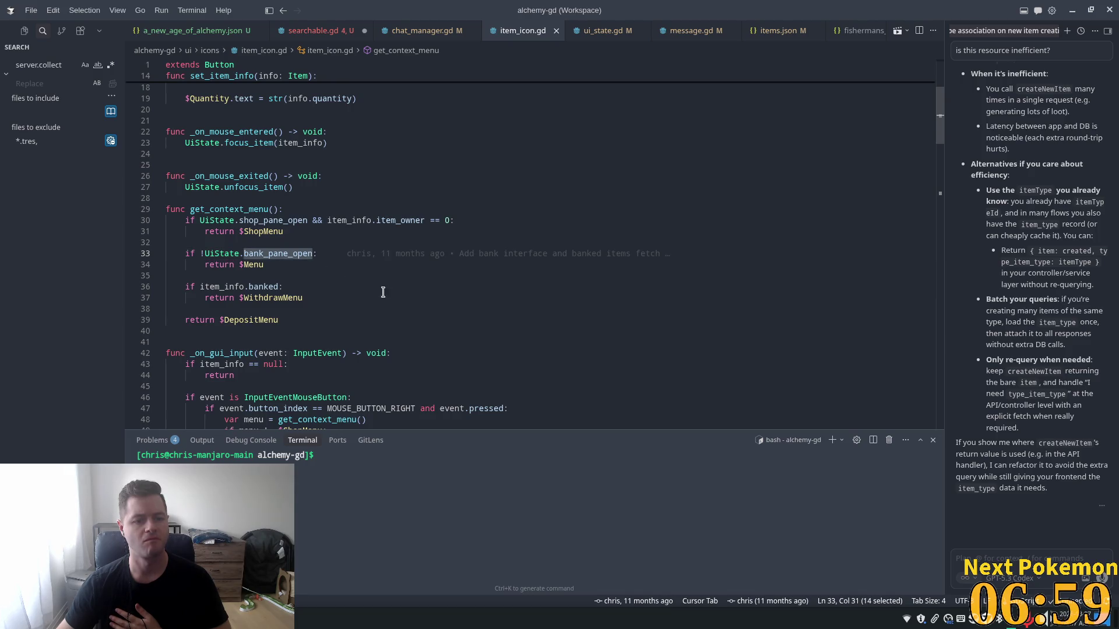
scroll(483, 315, down, 3)
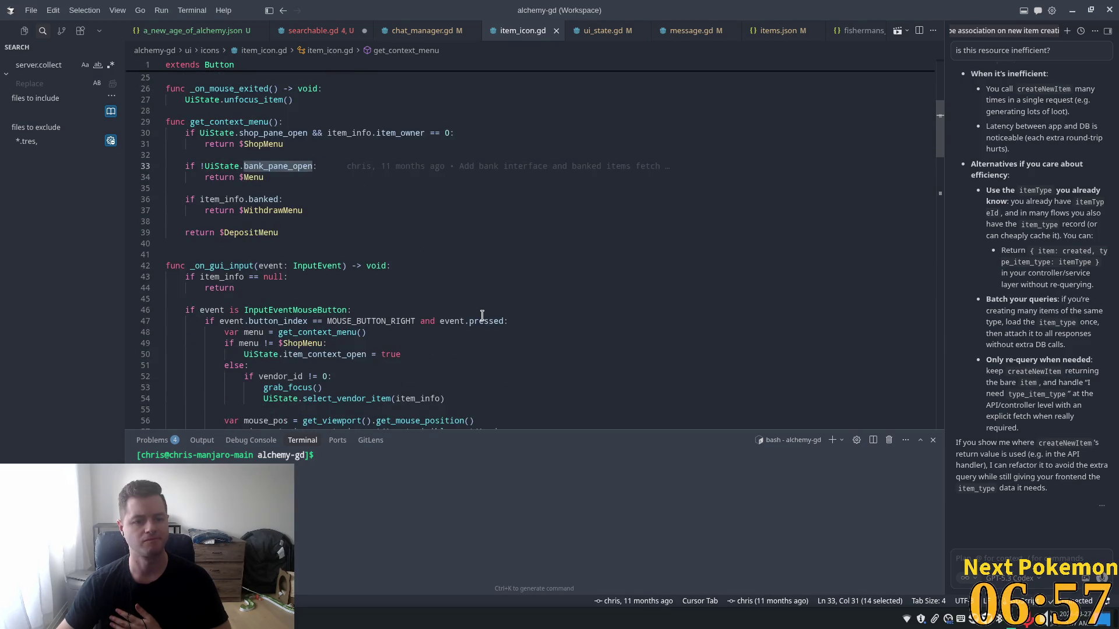
scroll(481, 315, down, 3)
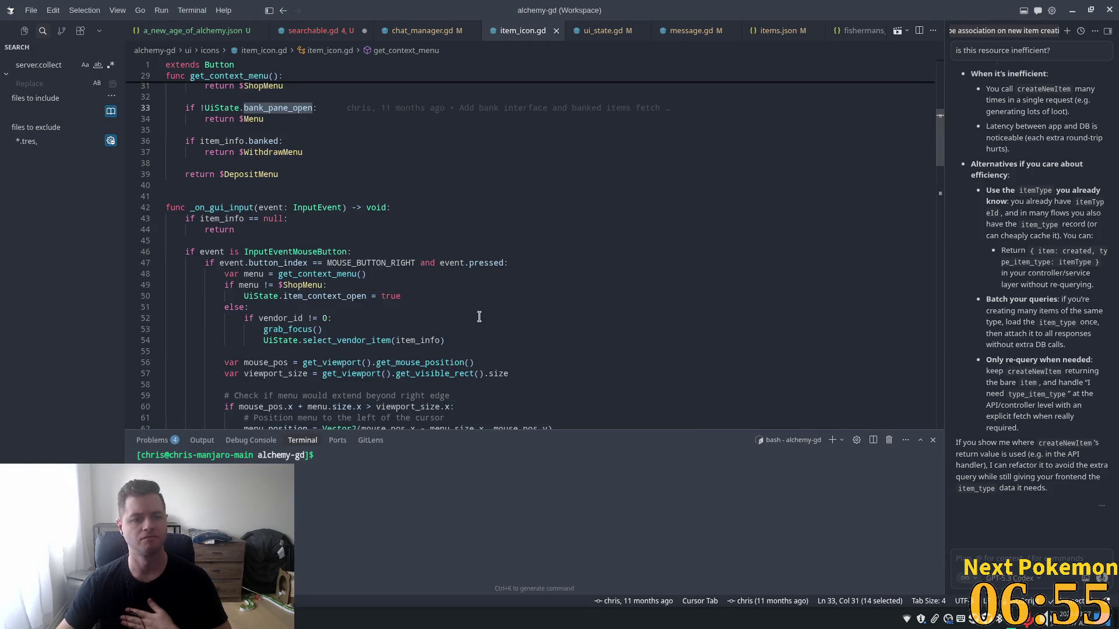
scroll(479, 317, down, 1)
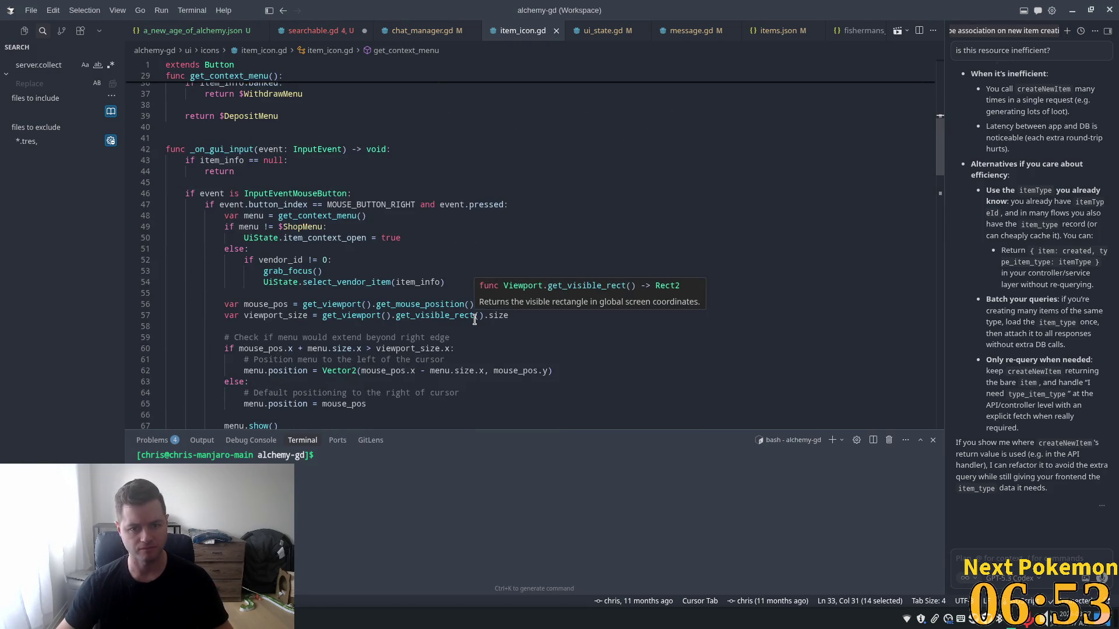
scroll(367, 178, down, 1)
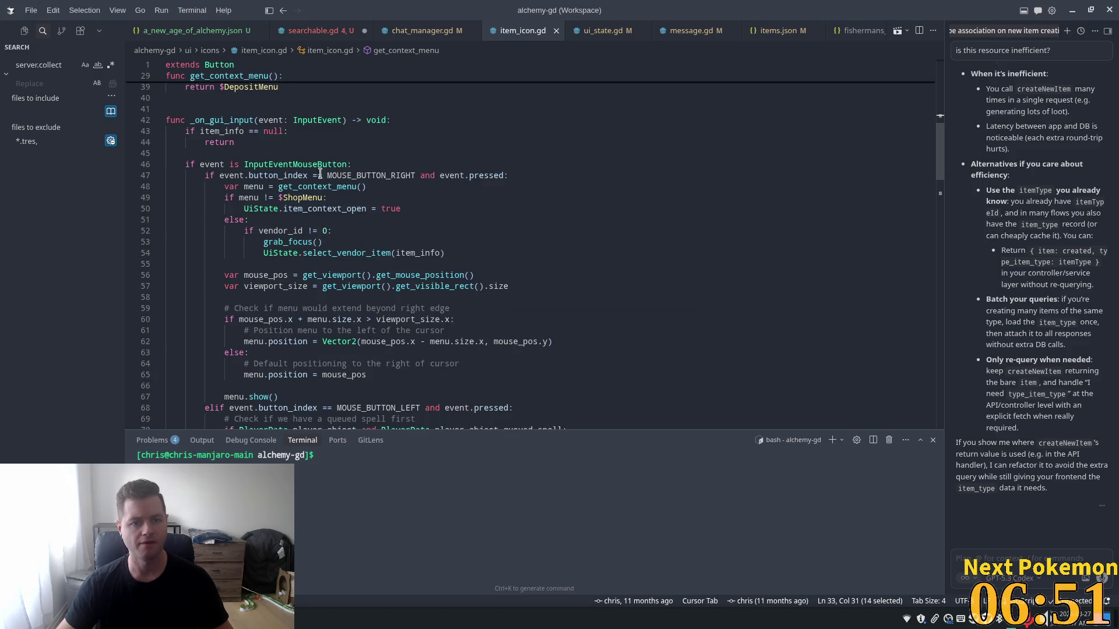
mouse_move(382, 179)
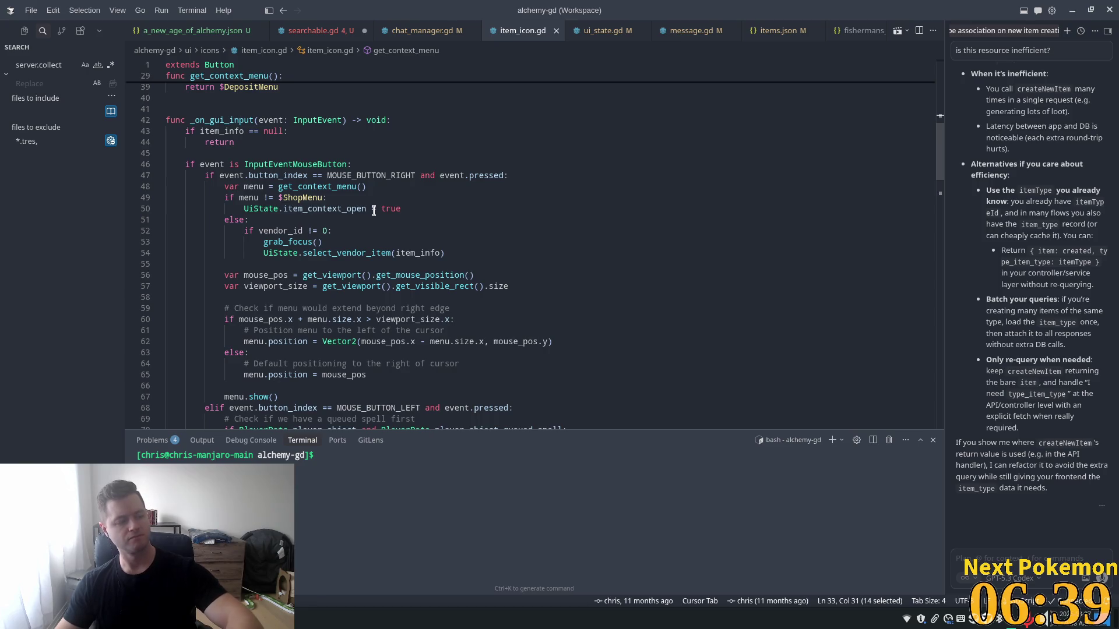
mouse_move(369, 214)
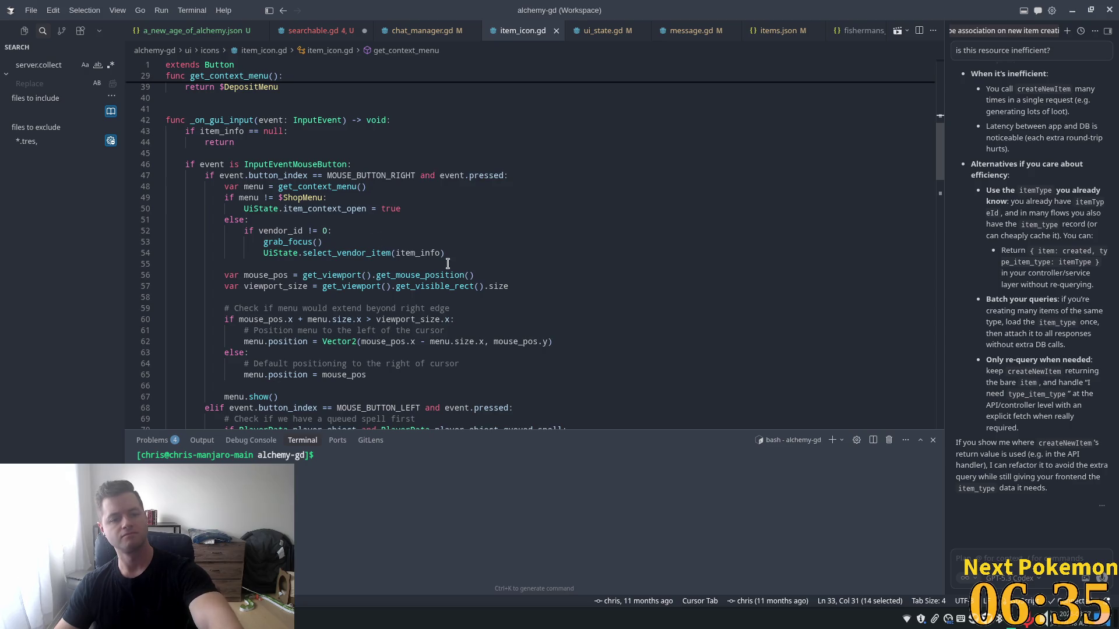
scroll(449, 263, down, 1)
scroll(450, 263, down, 1)
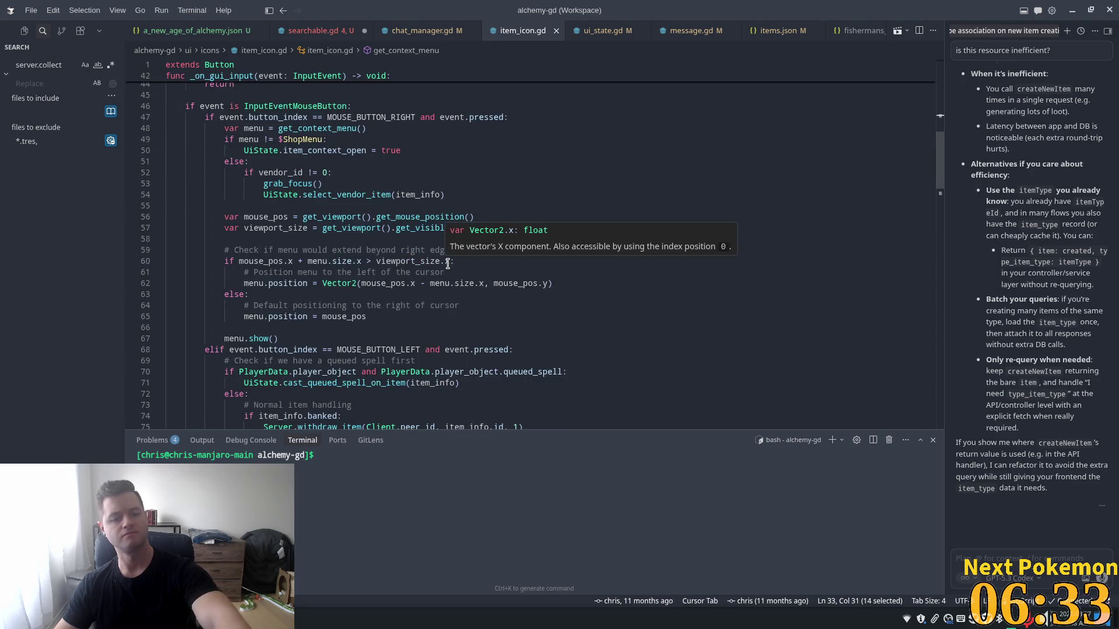
scroll(448, 263, down, 2)
scroll(446, 265, down, 2)
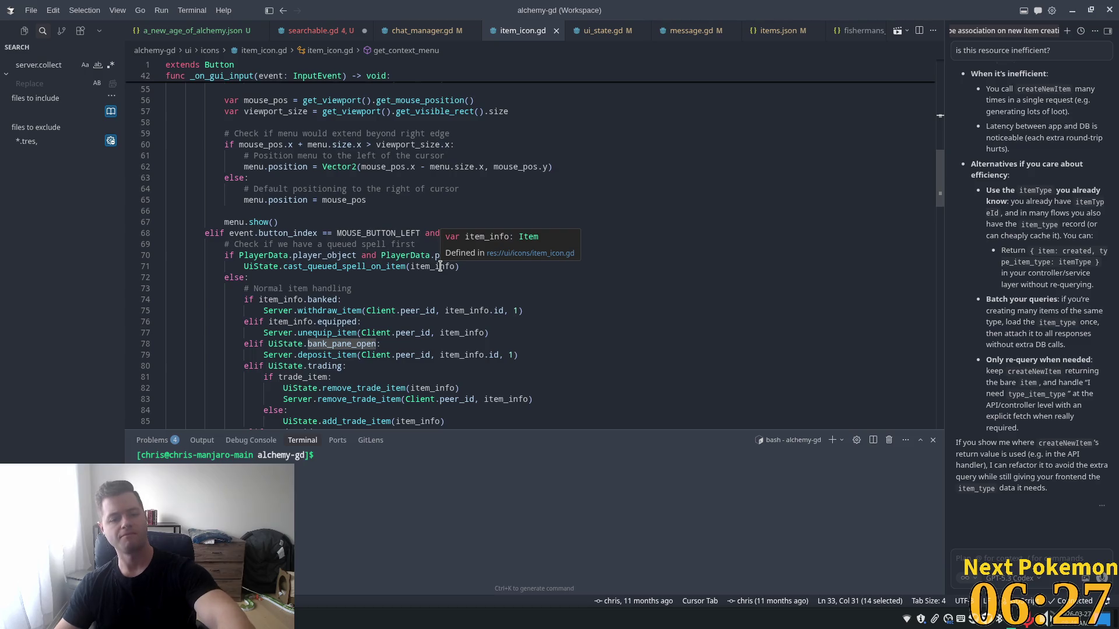
scroll(438, 268, down, 1)
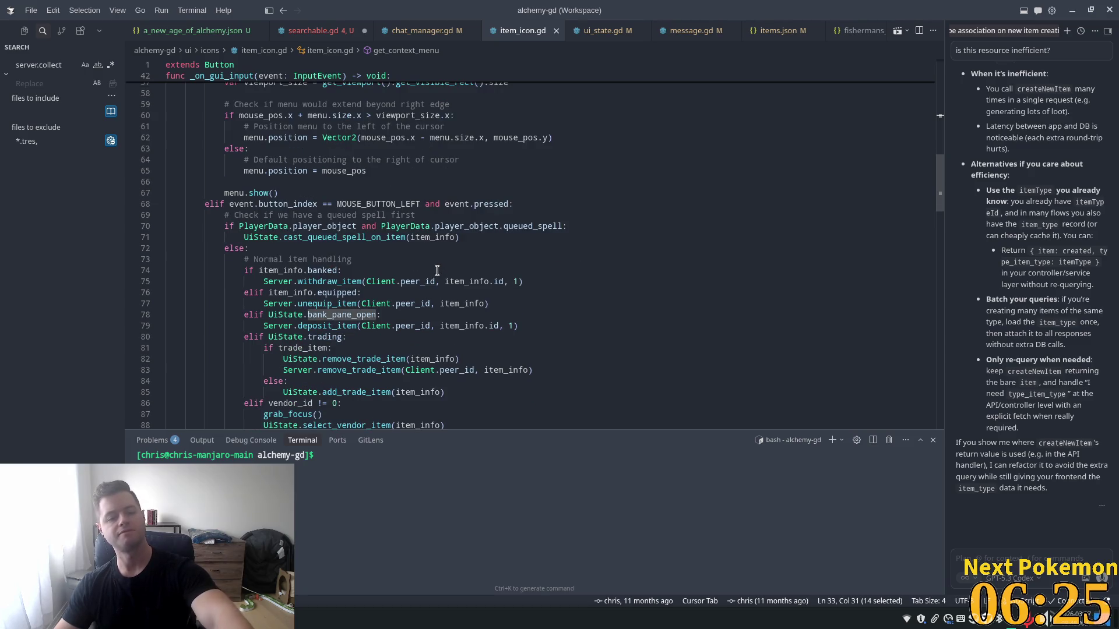
scroll(437, 271, down, 1)
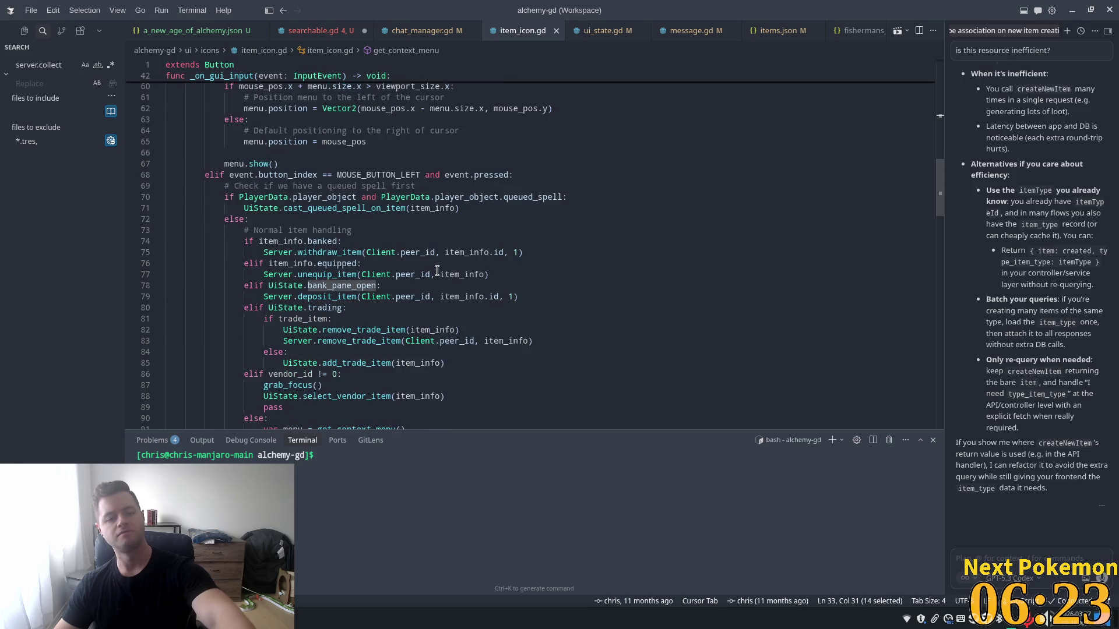
scroll(438, 270, down, 1)
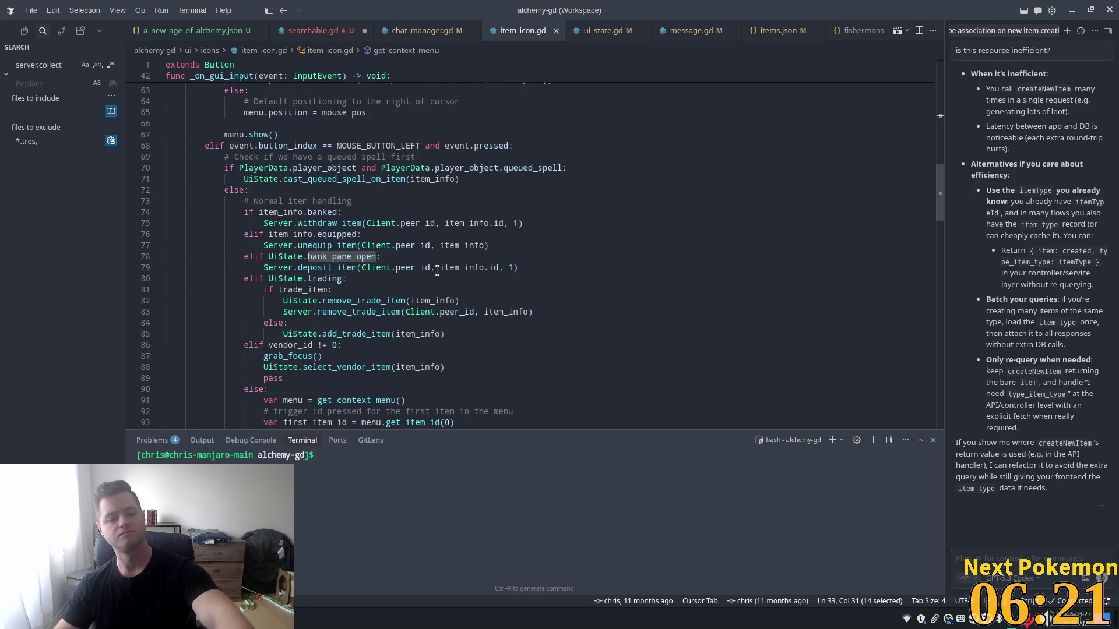
scroll(438, 271, down, 1)
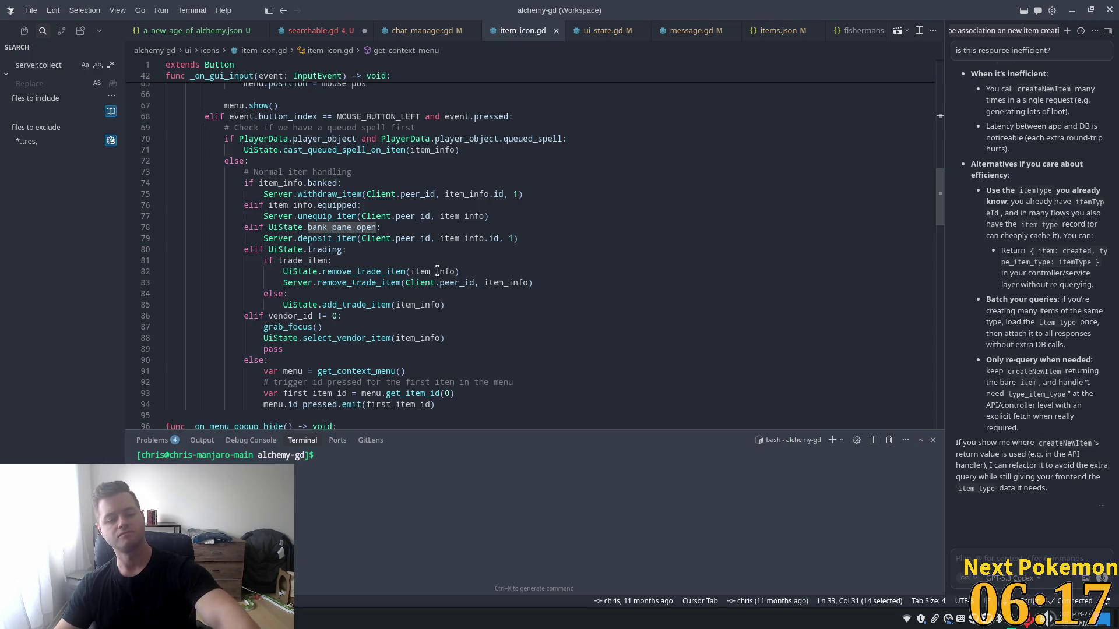
mouse_move(436, 271)
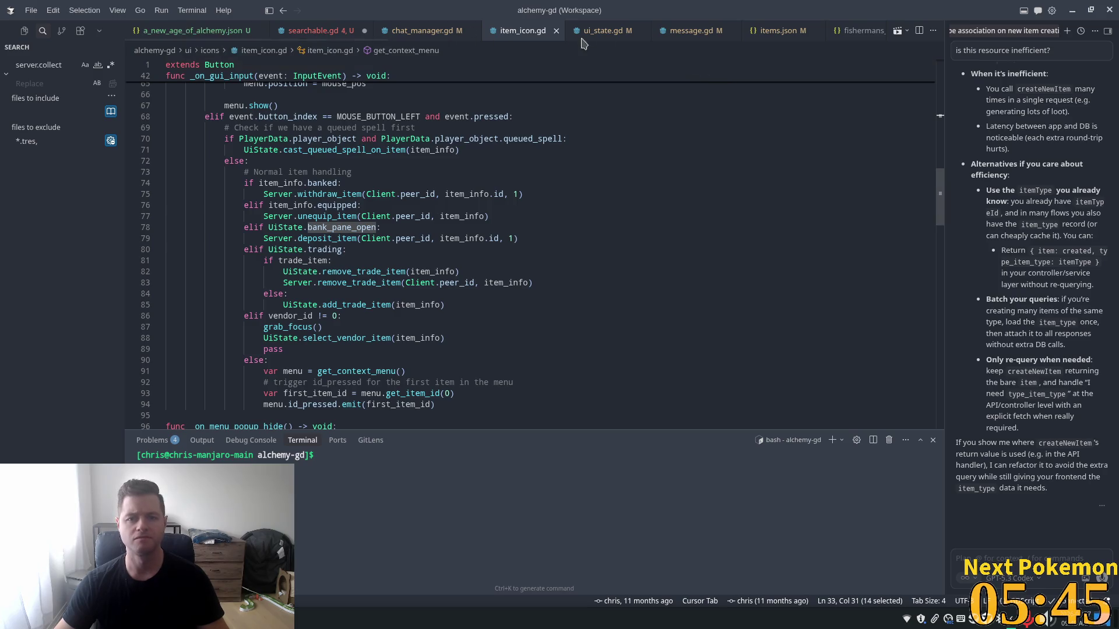
scroll(620, 30, down, 1)
- In items.json, multi-select every "unique": false line
click(691, 30)
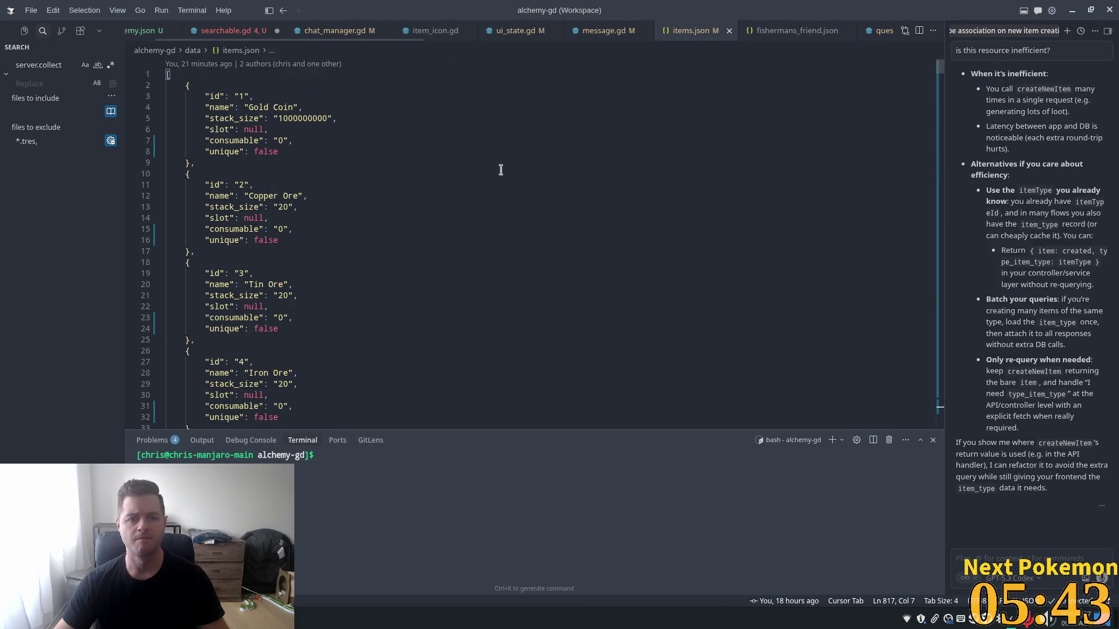
click(278, 151)
key(shift+Home)
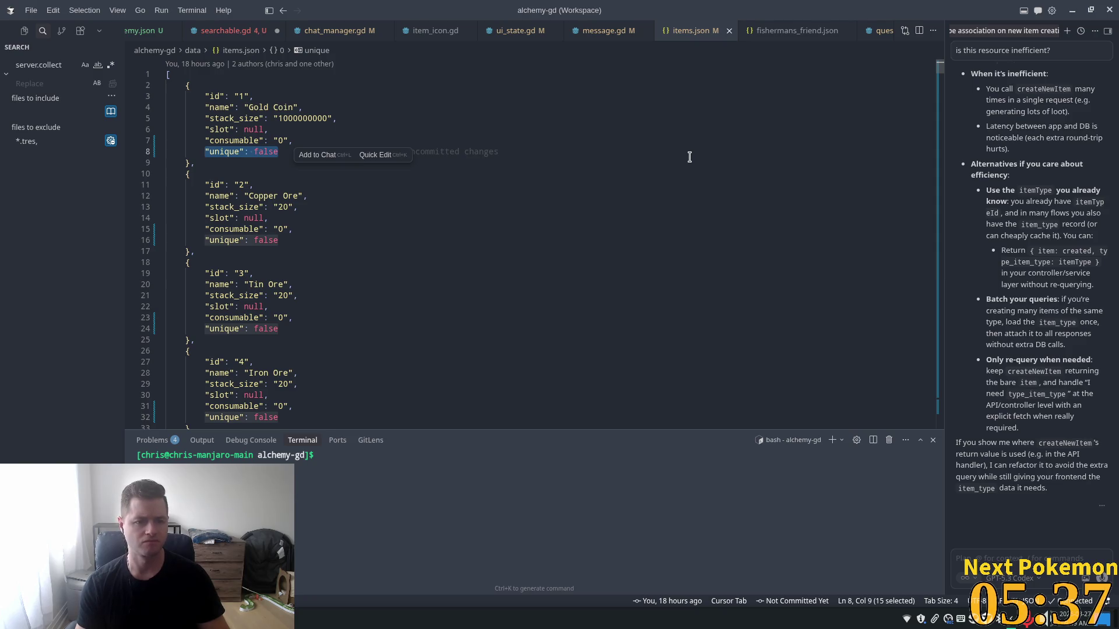
key(ctrl+d)
key(ctrl+d)
key(ctrl+d)
key(ctrl+d)
key(ctrl+d)
key(ctrl+d)
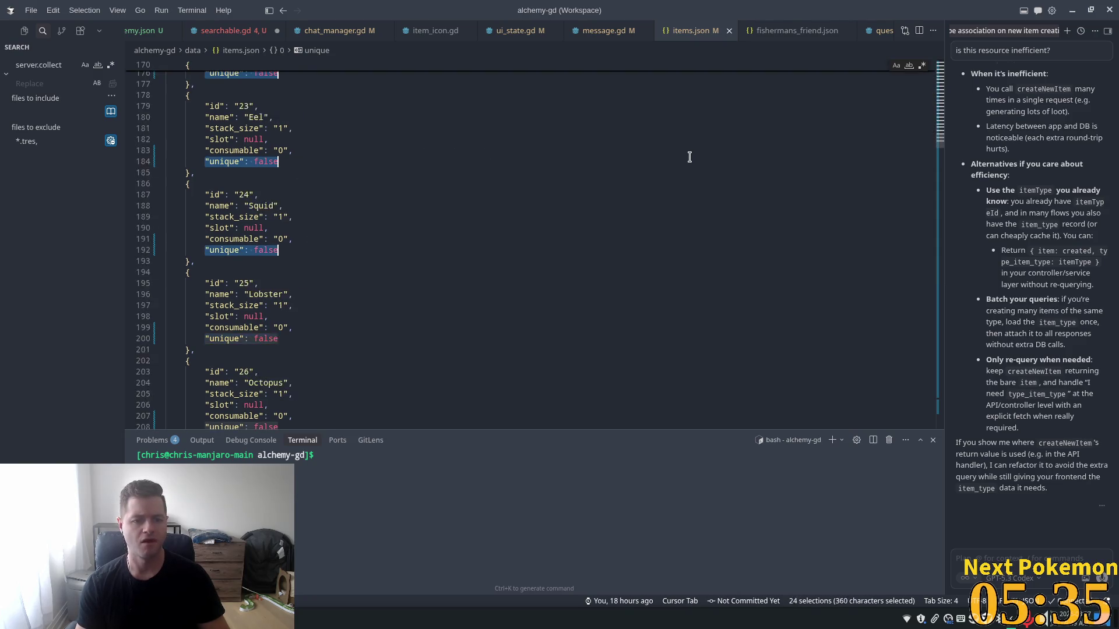
key(ctrl+d)
key(ctrl+d)
key(ctrl+d)
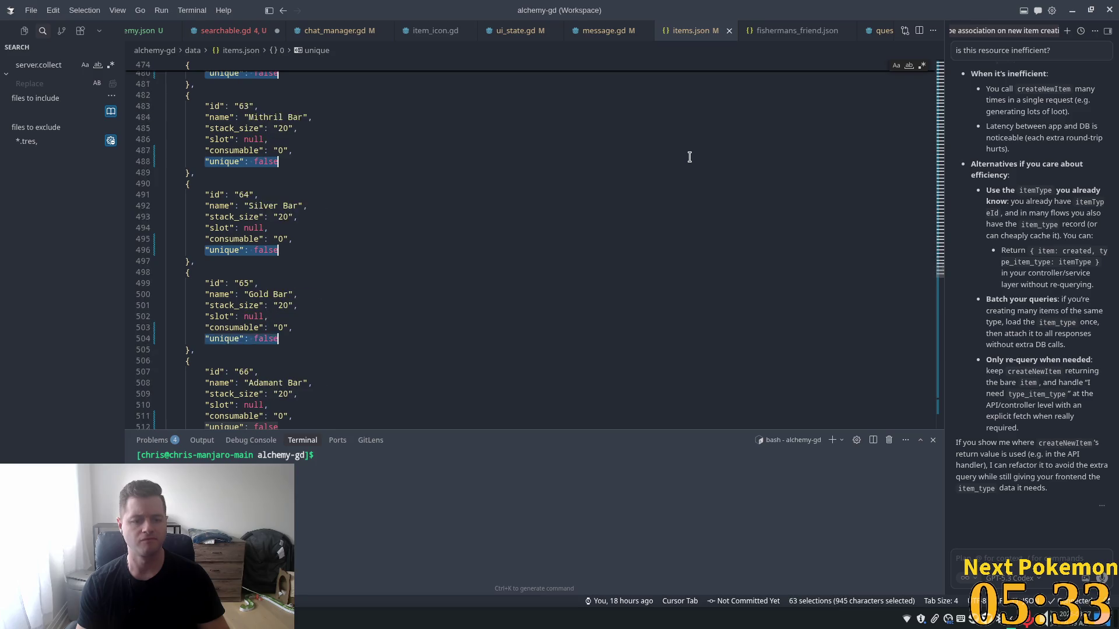
key(ctrl+d)
key(ctrl+d)
key(ctrl+d)
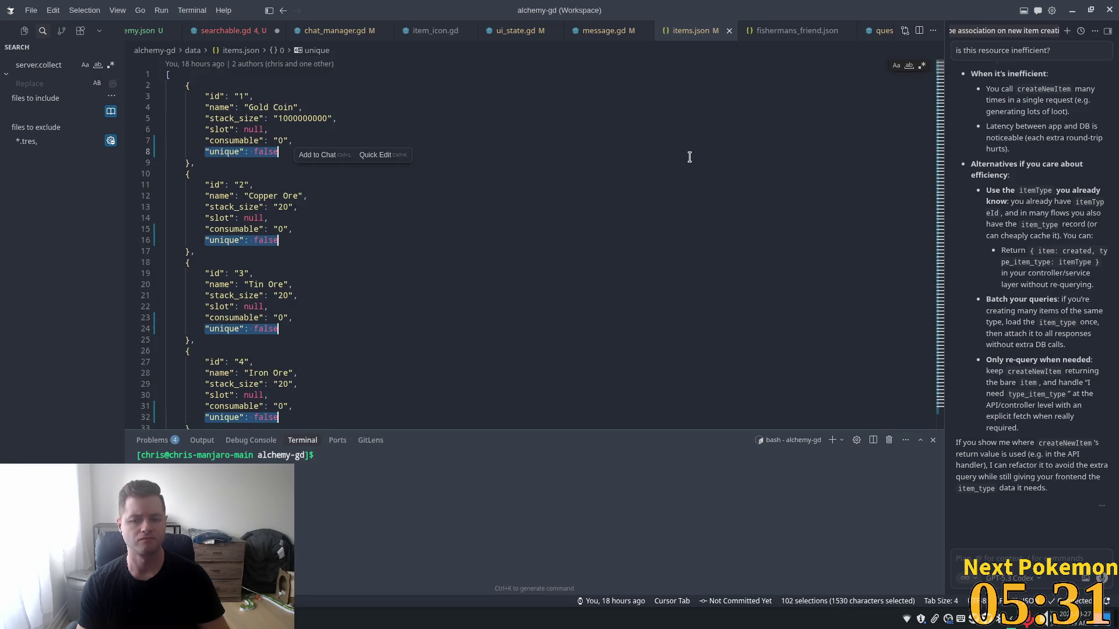
key(End)
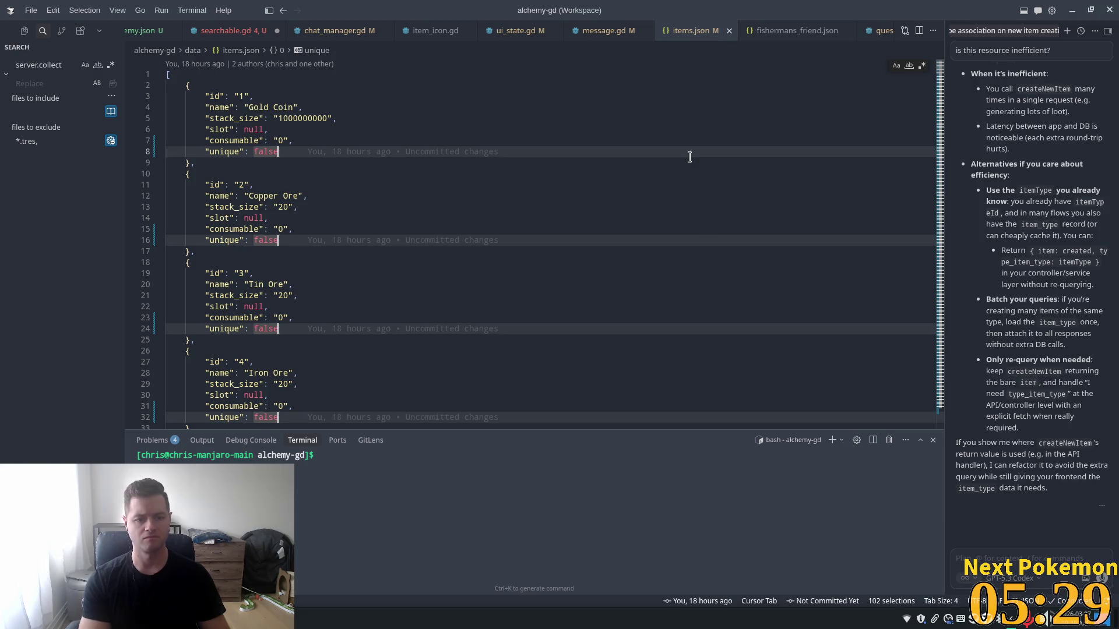
- Append a "tradeable": true field after each selected "unique": false line
text(,)
key(Return)
text("tradeable)
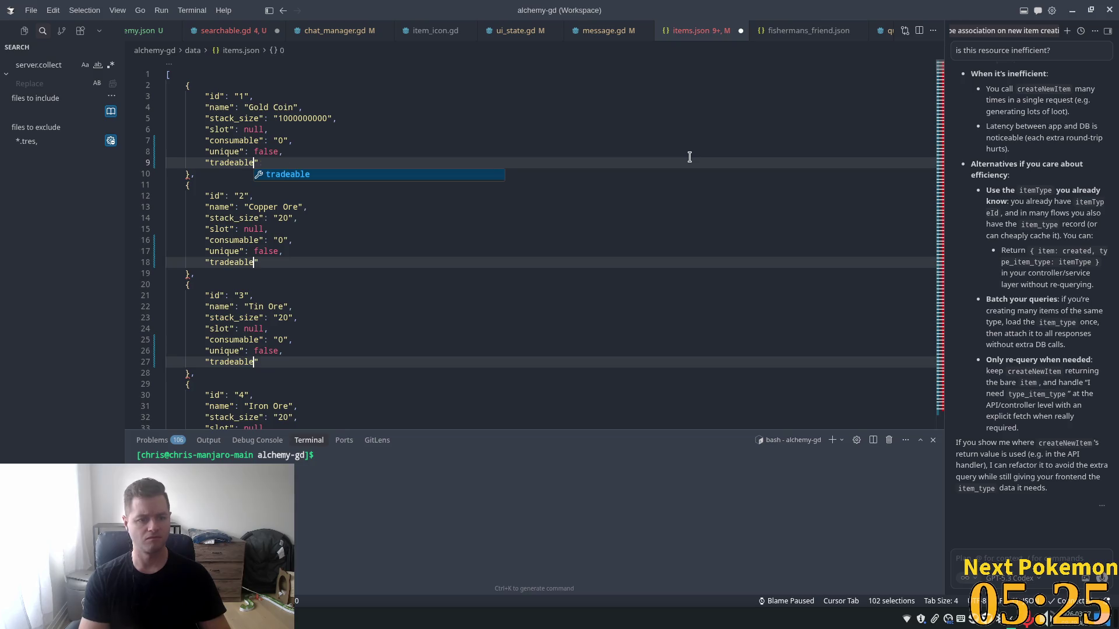
text(": true)
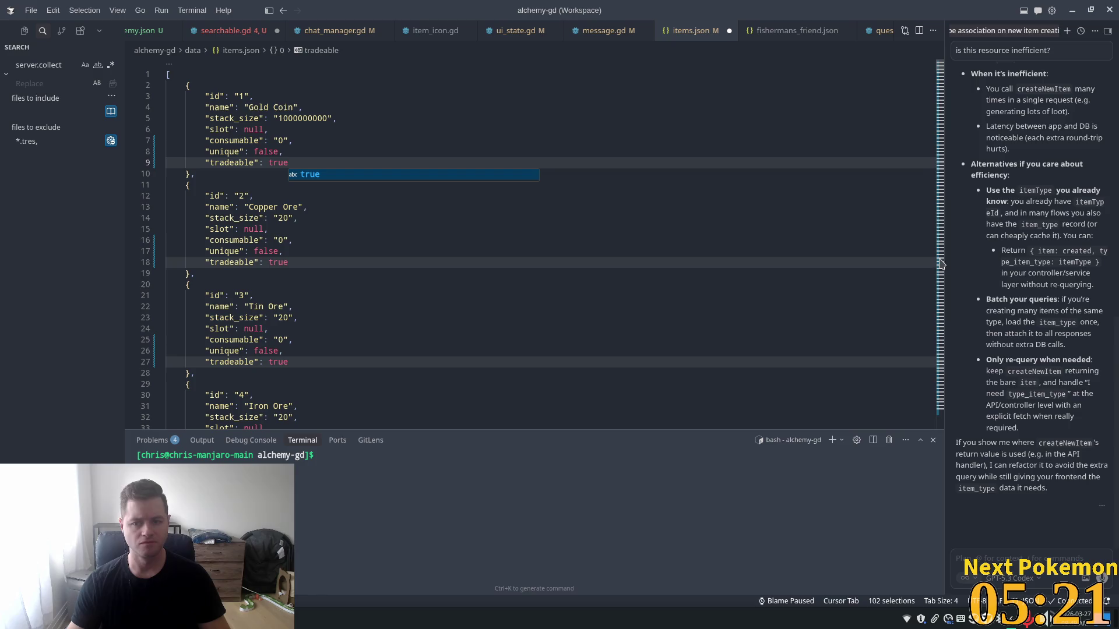
click(708, 194)
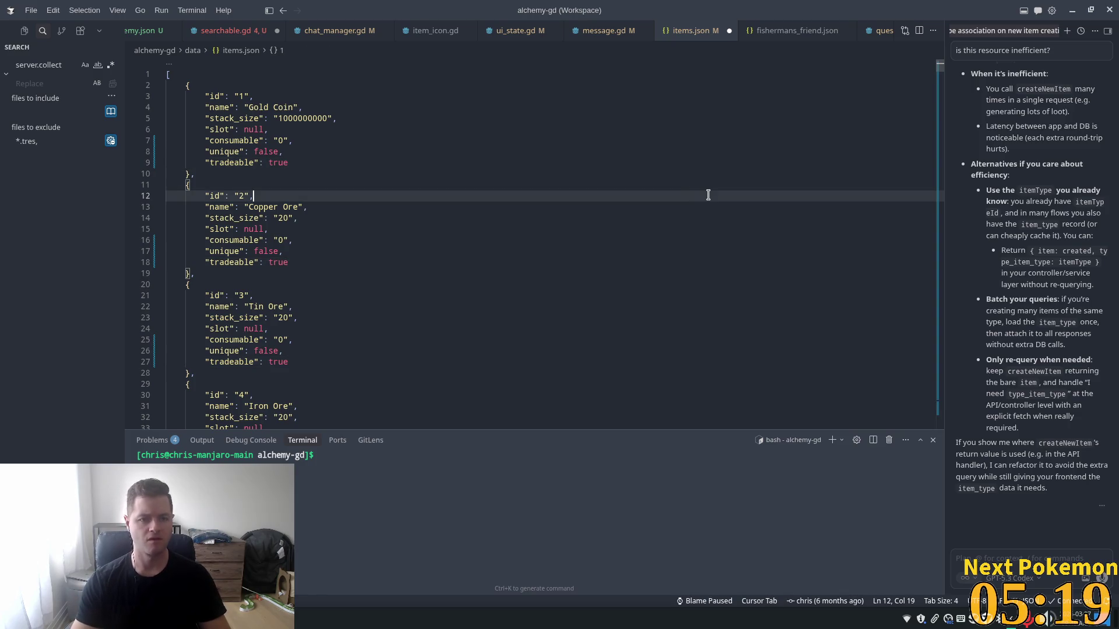
- Check Monolithic Texts' unique value and use Wine's tradeable line as a reference
key(ctrl+End)
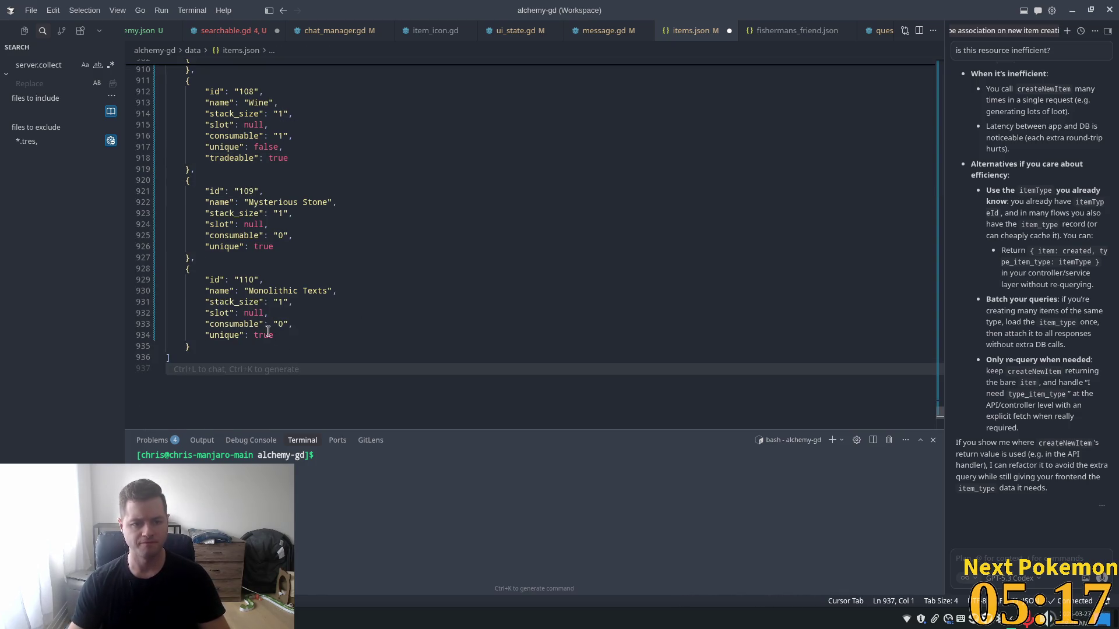
double_click(262, 336)
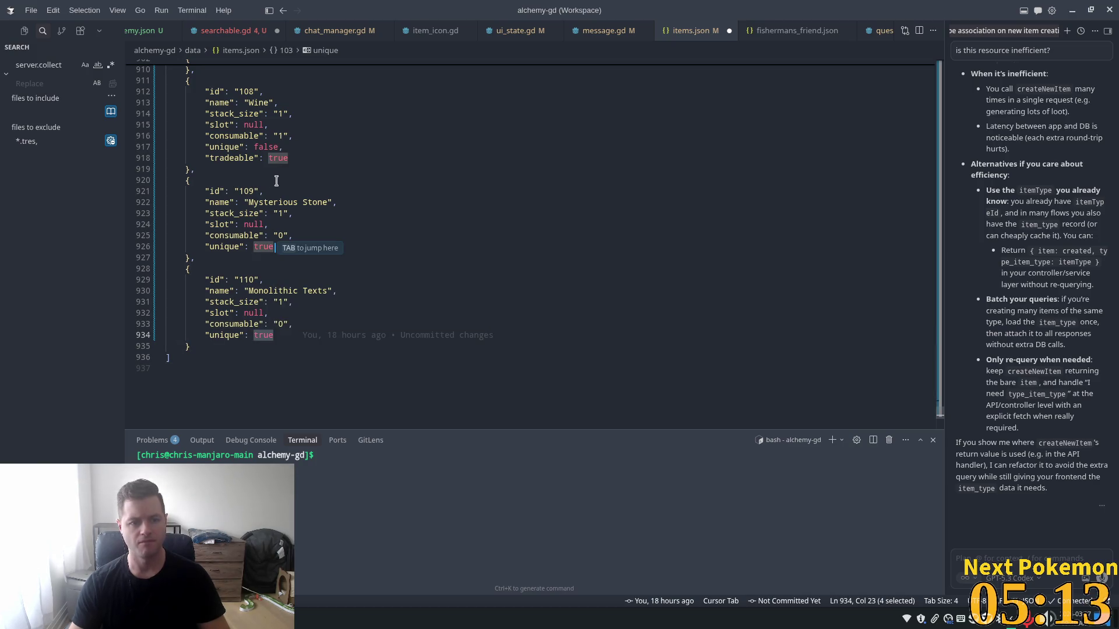
scroll(254, 249, up, 3)
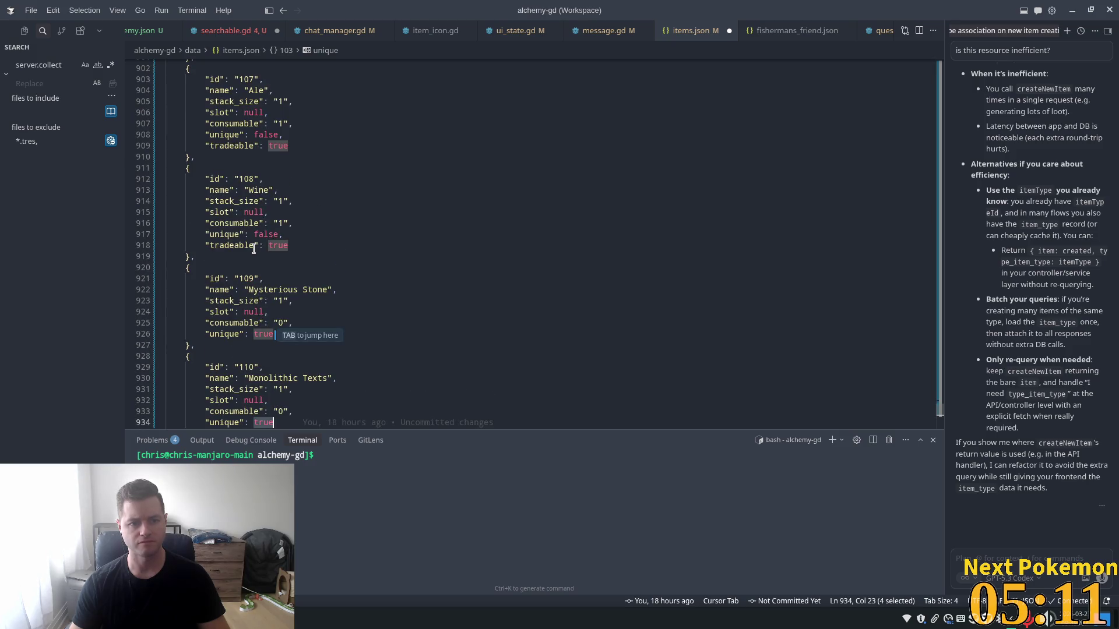
drag(288, 245, 205, 245)
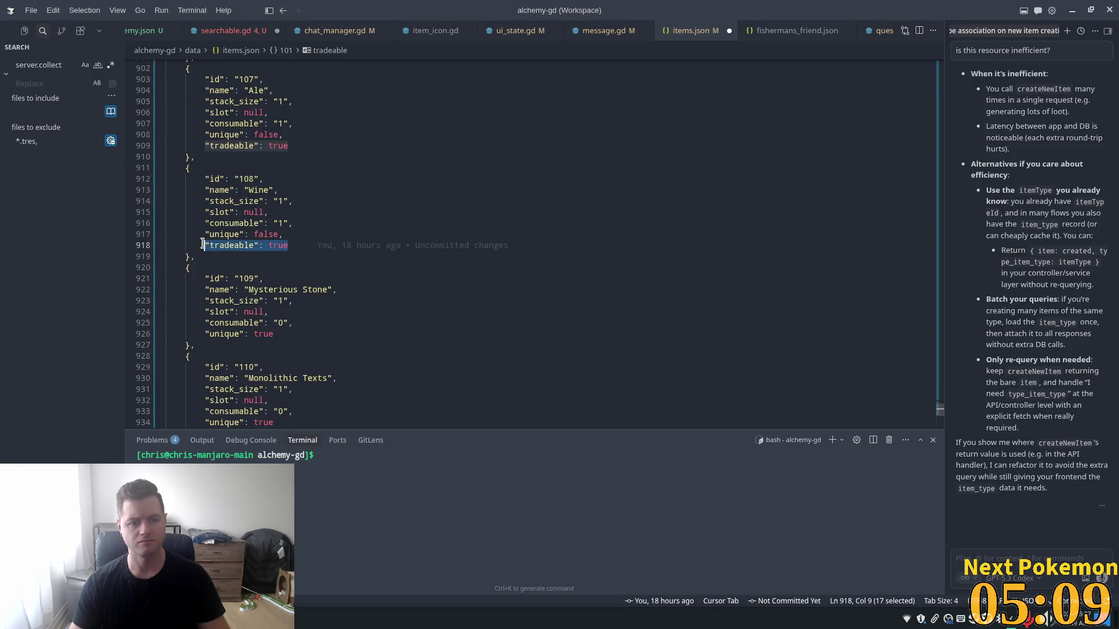
scroll(217, 255, down, 3)
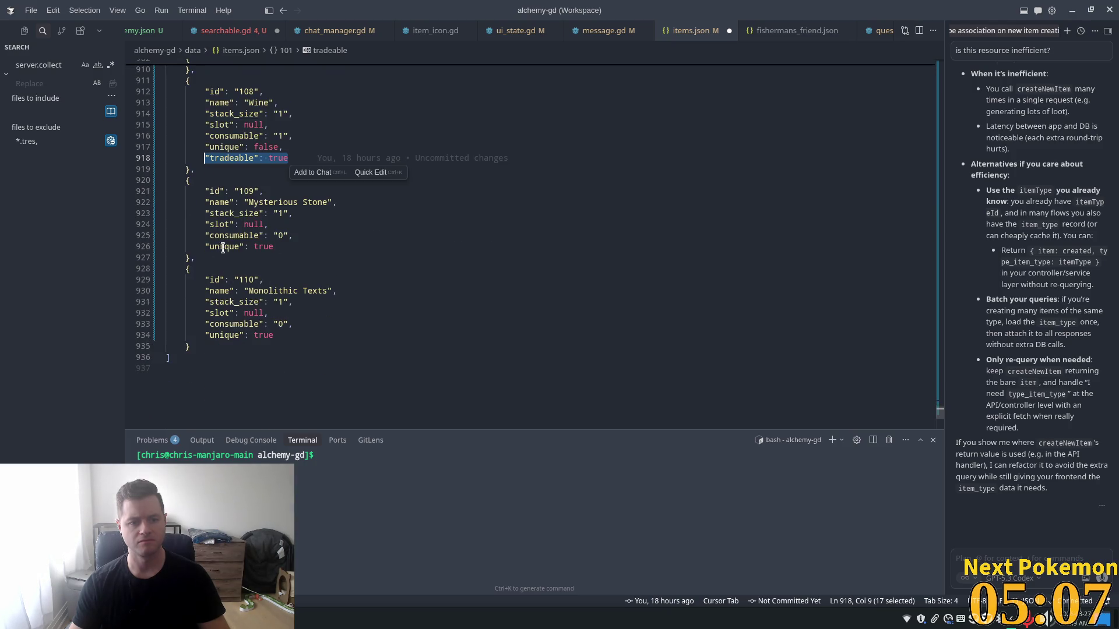
- Add "tradeable": false after Mysterious Stone's unique line
click(274, 246)
text(,)
drag(274, 246, 200, 247)
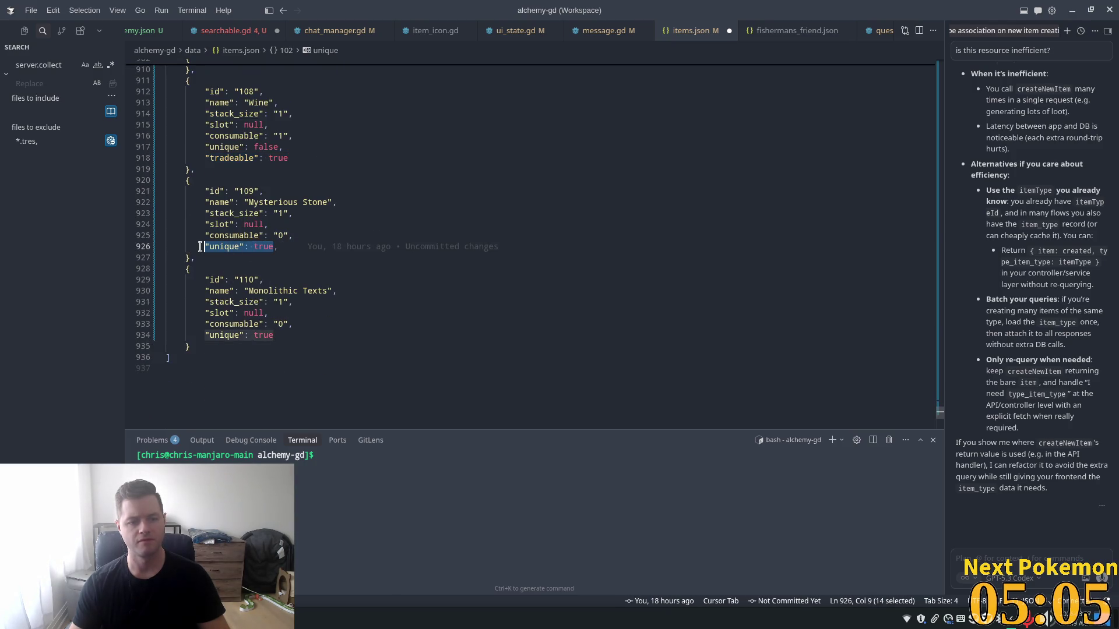
click(275, 248)
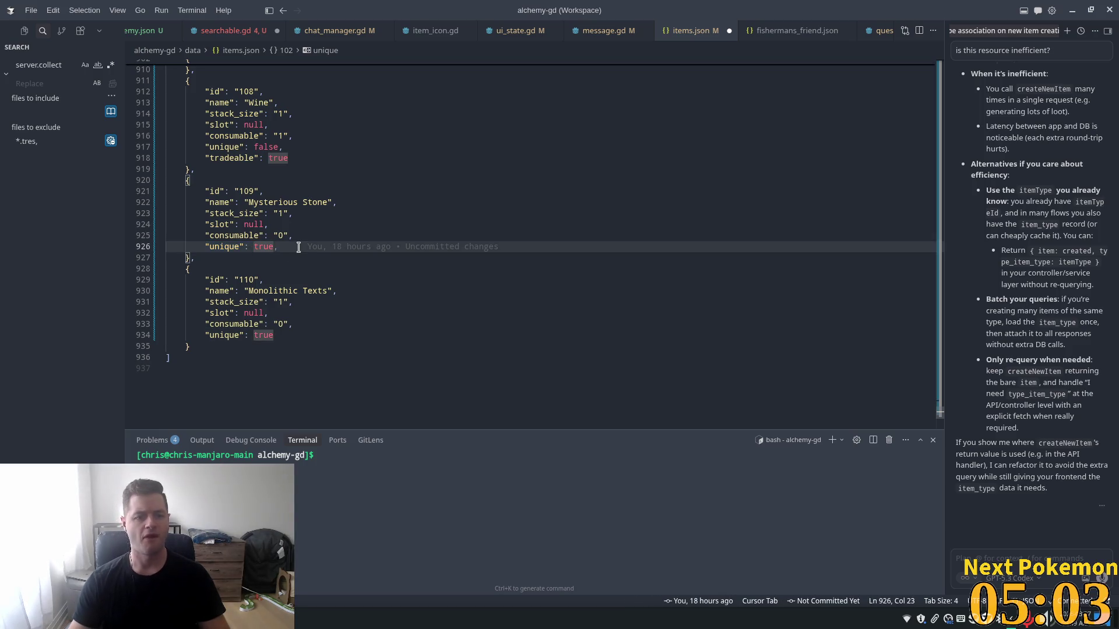
key(Return)
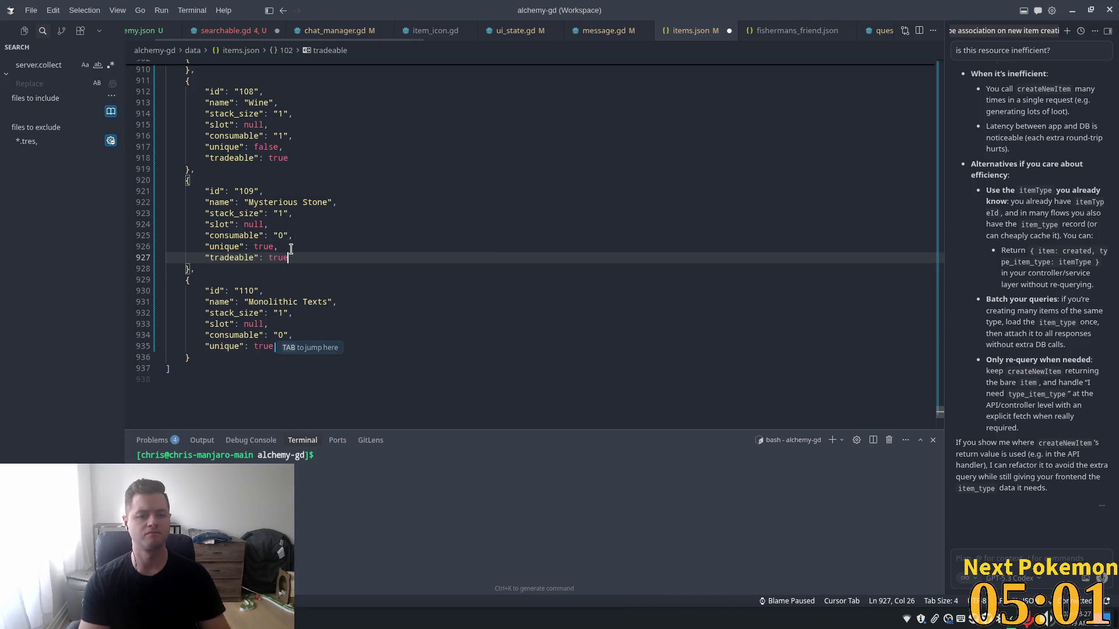
key(Tab)
text(false)
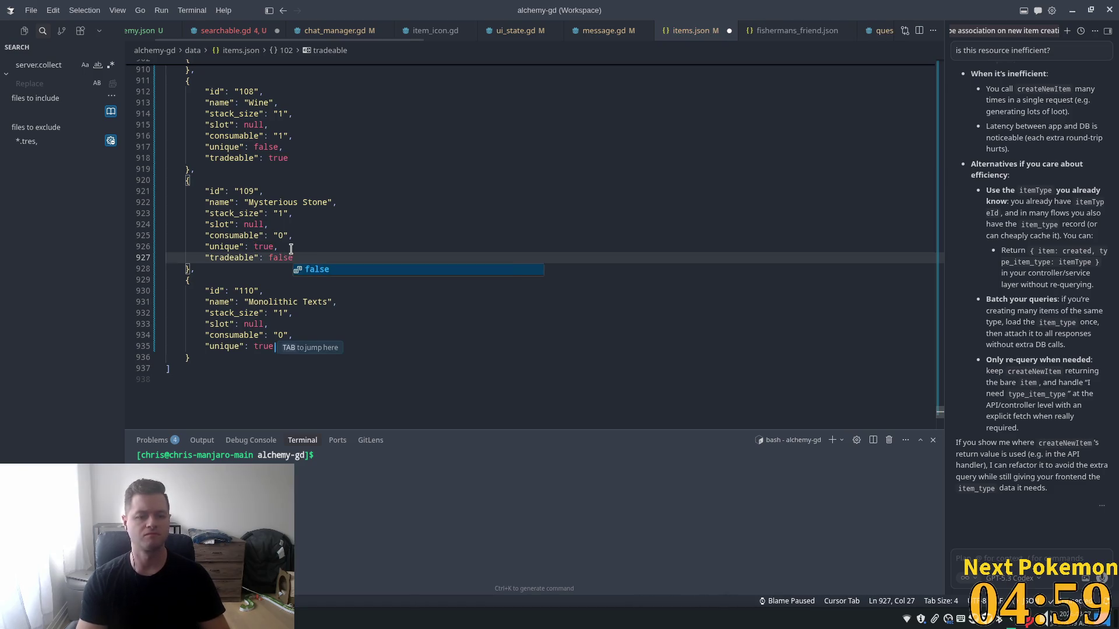
key(shift+Home)
- Add "tradeable": false below Monolithic Texts' unique line, comparing with Mysterious Stone
click(309, 347)
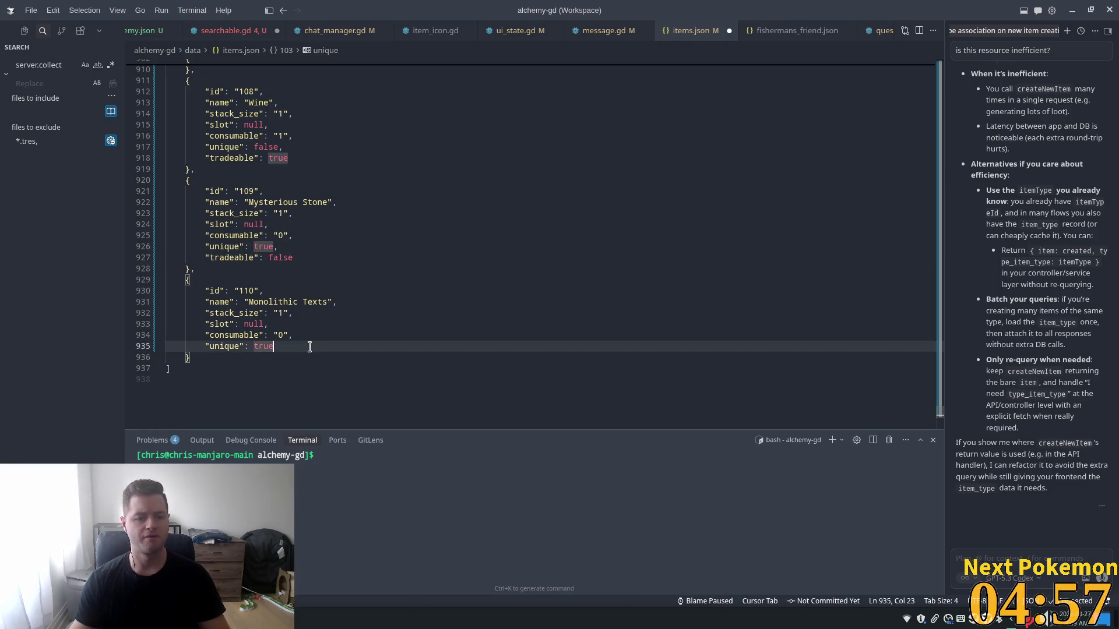
key(Return)
key(Tab)
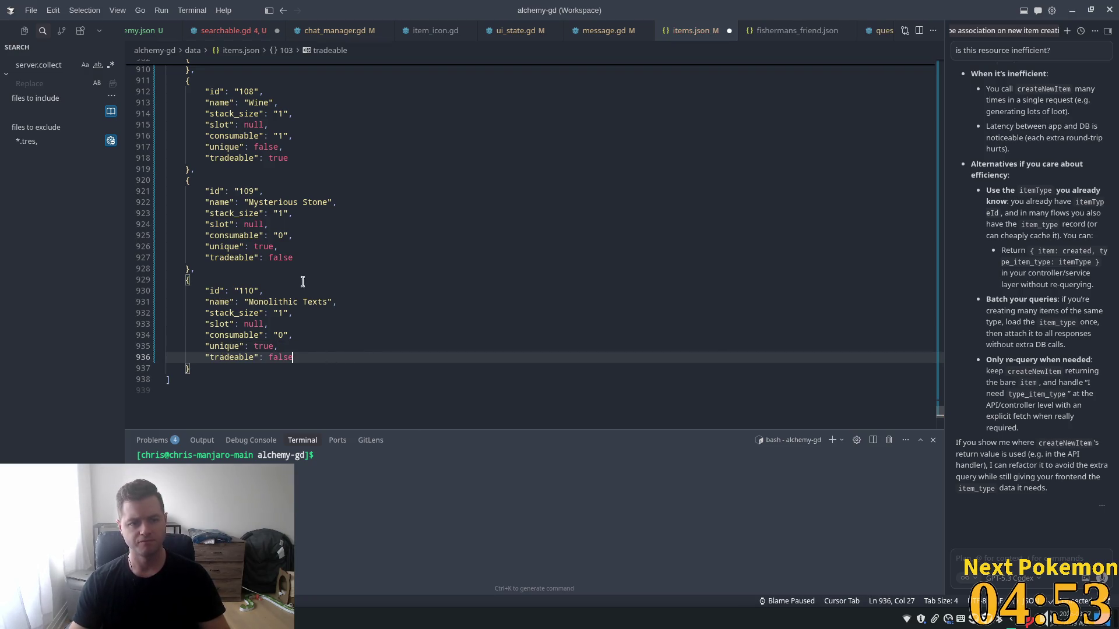
drag(278, 246, 210, 244)
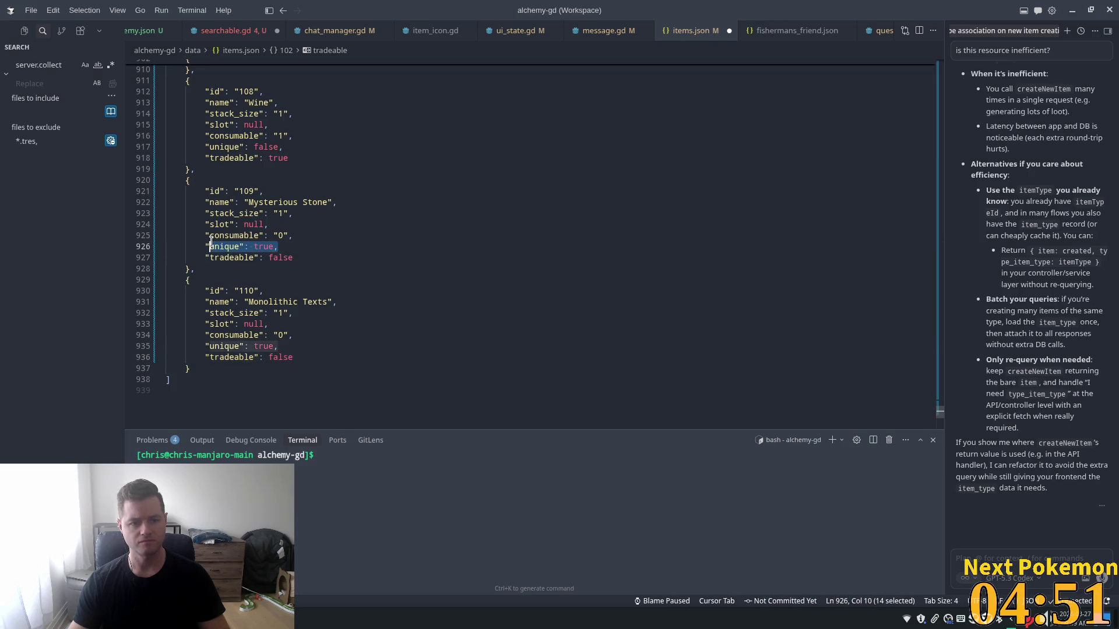
click(404, 313)
click(365, 268)
key(ctrl+s)
scroll(319, 340, up, 5)
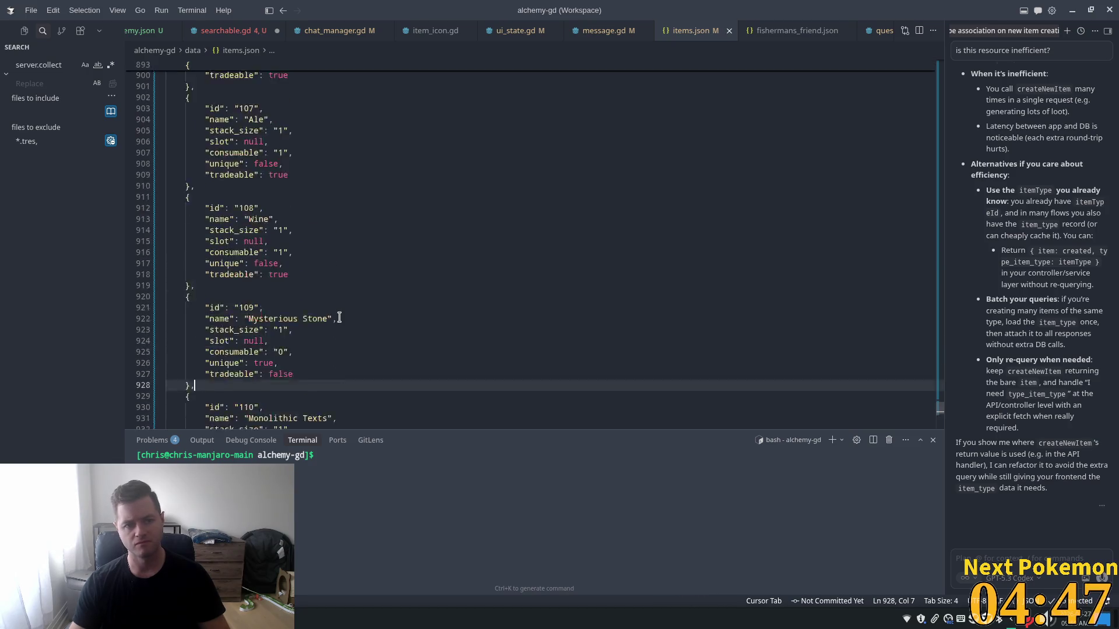
scroll(358, 338, up, 4)
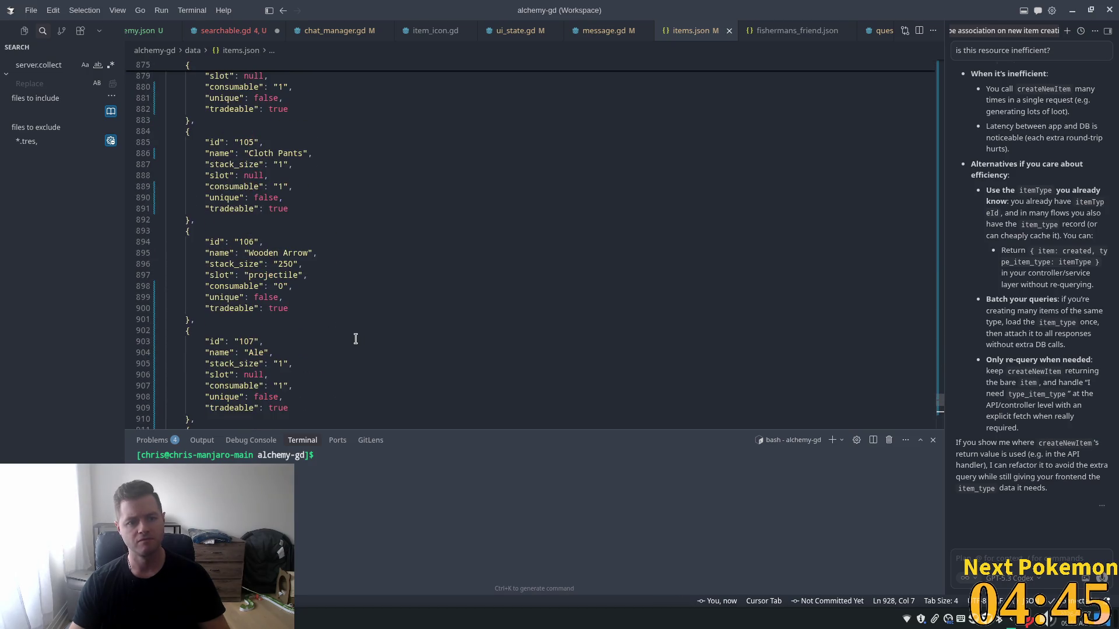
scroll(356, 339, up, 2)
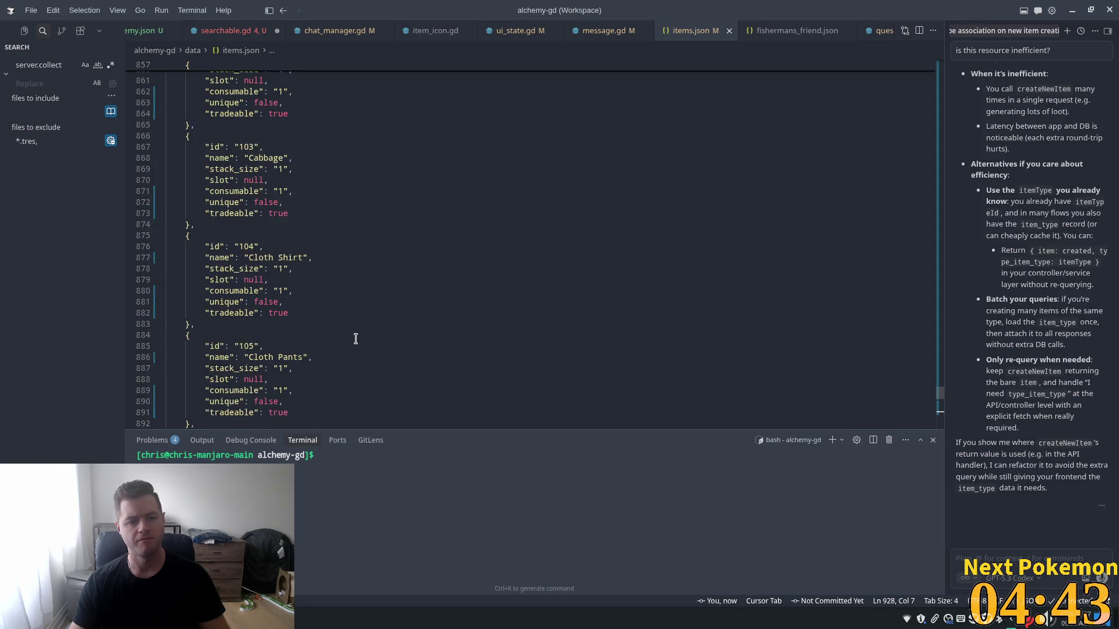
scroll(355, 338, up, 3)
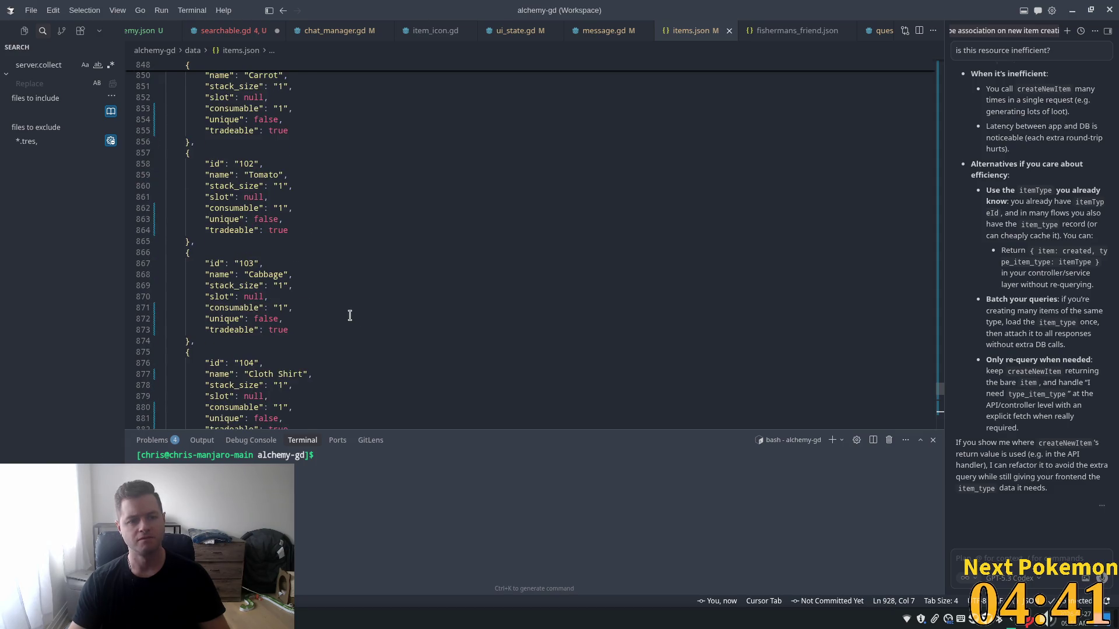
scroll(560, 257, down, 3)
scroll(542, 280, down, 3)
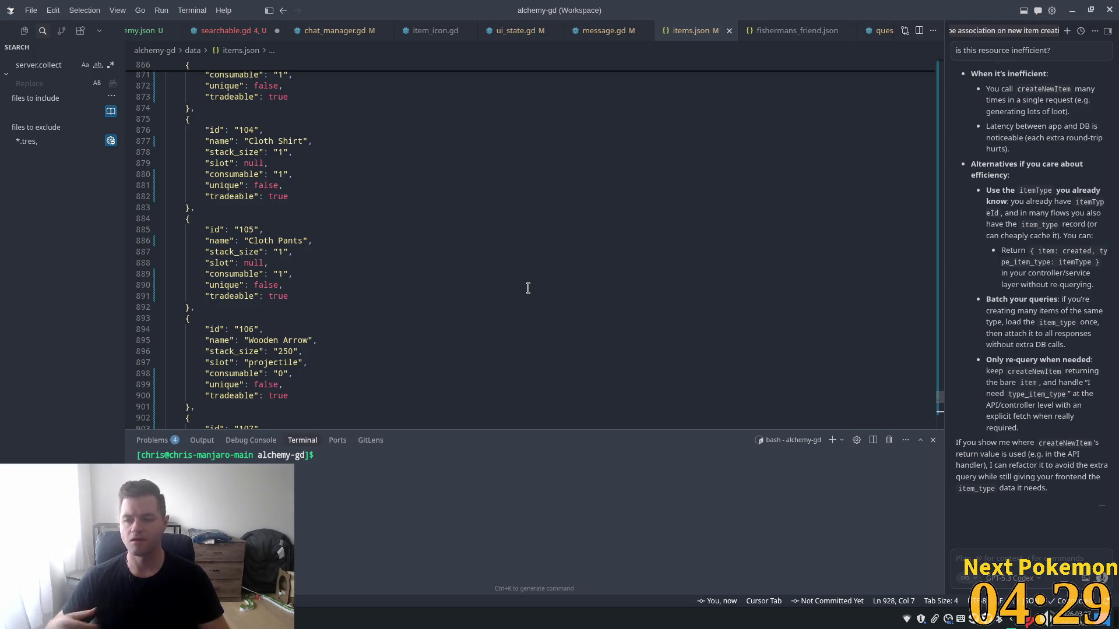
click(408, 318)
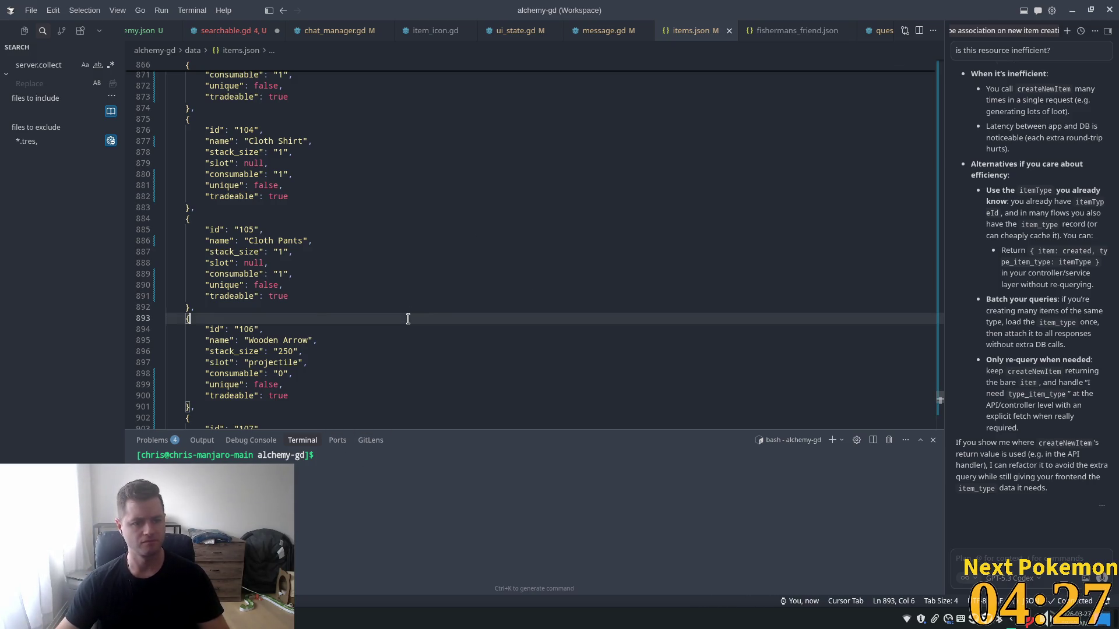
scroll(407, 334, down, 3)
scroll(407, 334, down, 9)
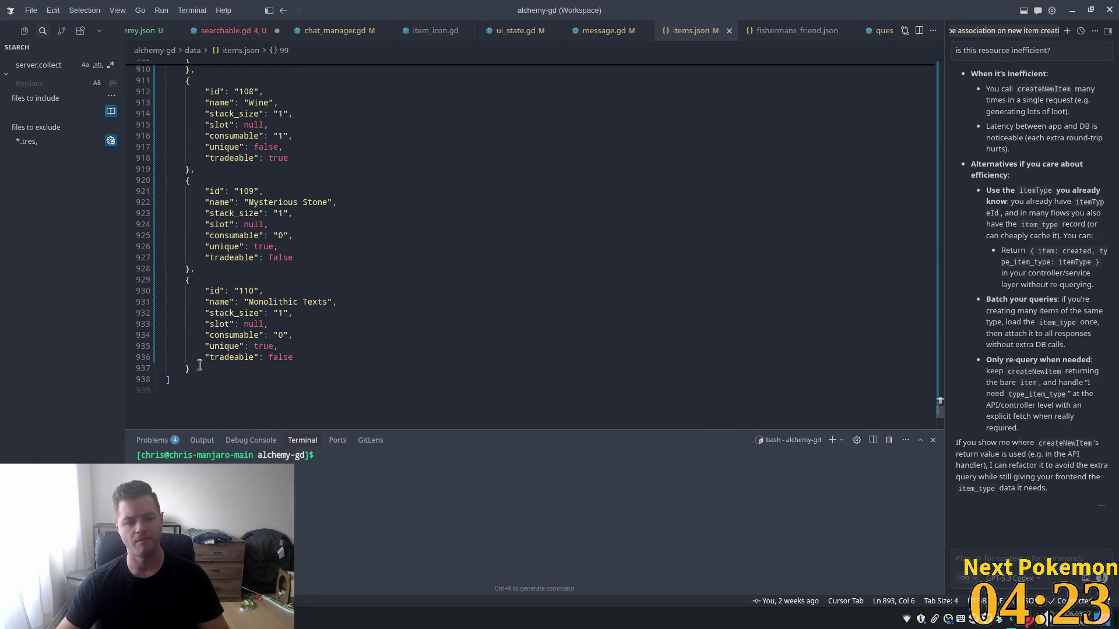
- Highlight every occurrence of unique in items.json, then bring up Quick Open
double_click(243, 344)
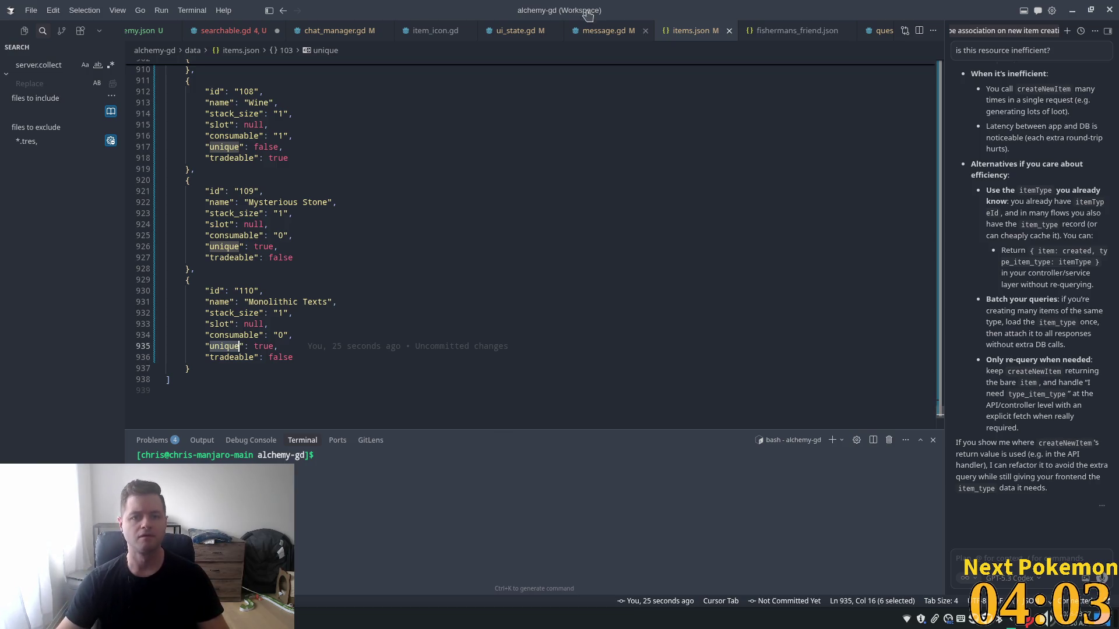
key(ctrl+p)
- Open sync_manager.gd via Quick Open and highlight the uses of Server
text(sync_)
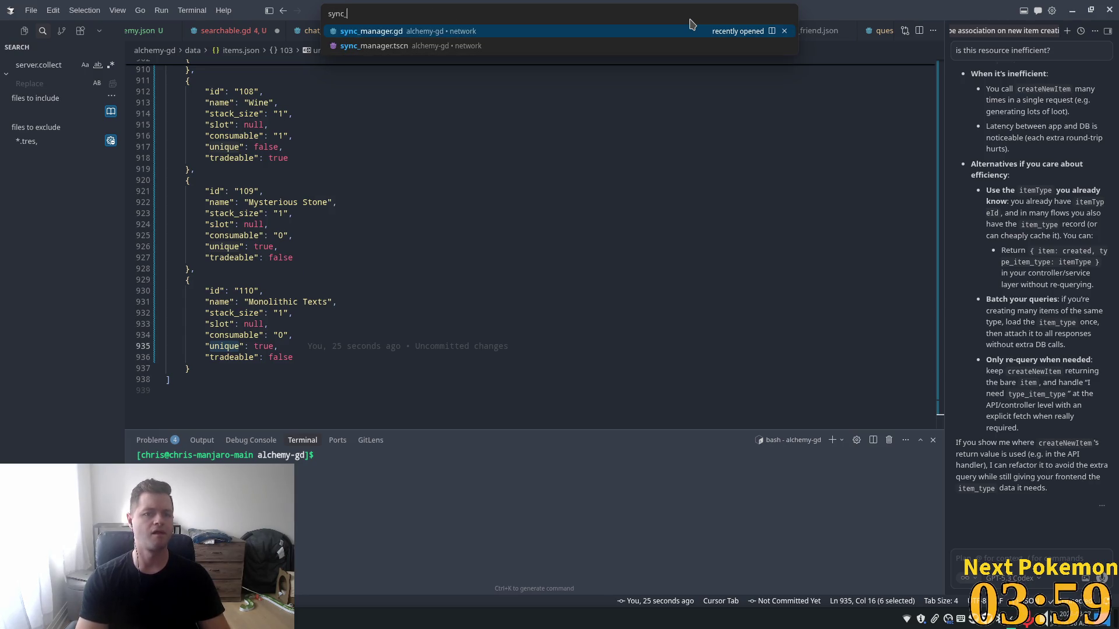
key(Return)
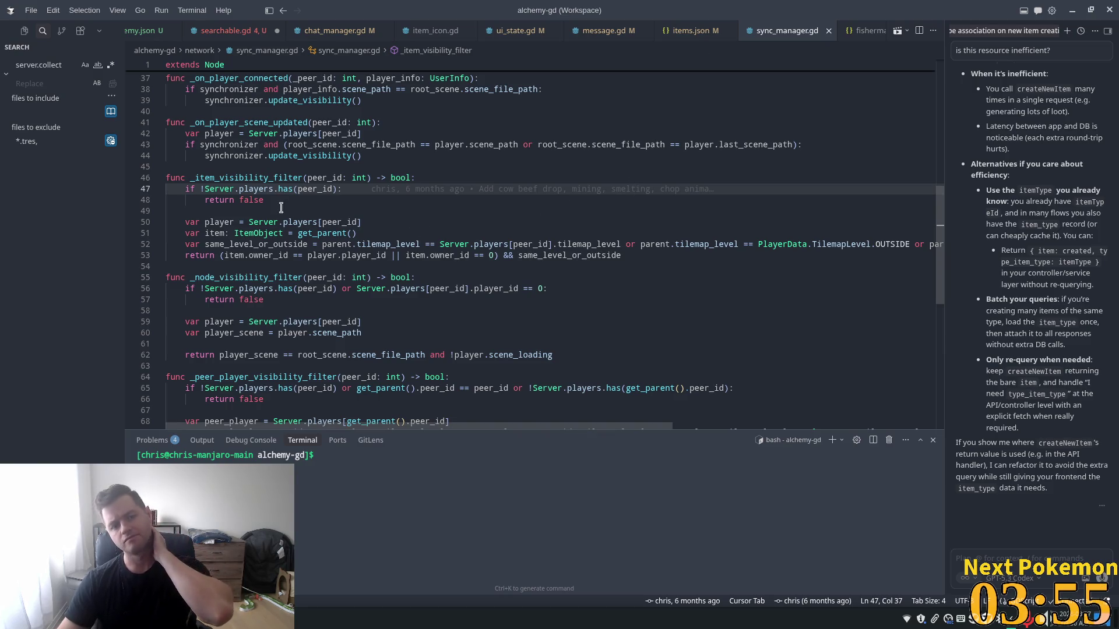
mouse_move(324, 235)
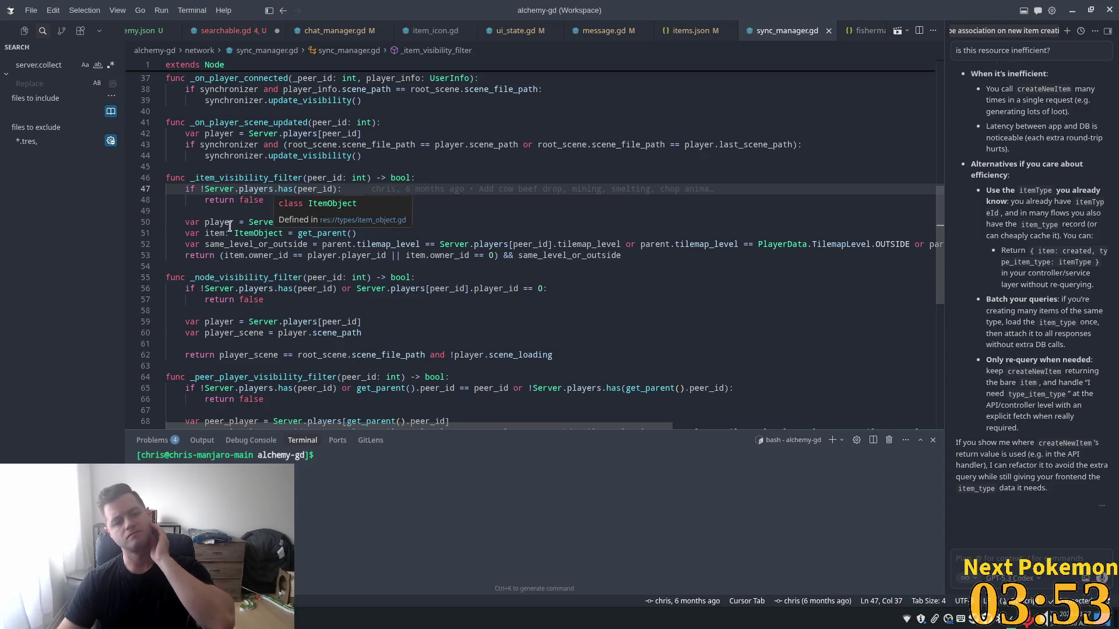
drag(231, 233, 235, 233)
double_click(267, 223)
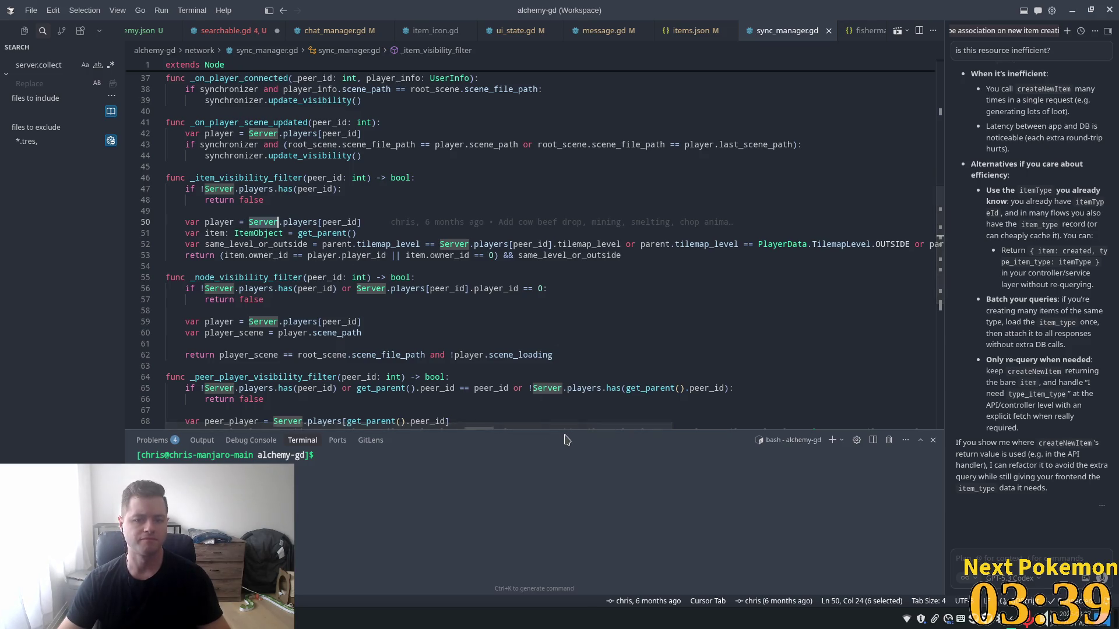
- Highlight owner_id uses and select the item.owner_id == 0 condition on line 53
scroll(558, 425, right, 1)
mouse_move(557, 425)
mouse_down()
mouse_move(851, 421)
mouse_move(353, 393)
mouse_up()
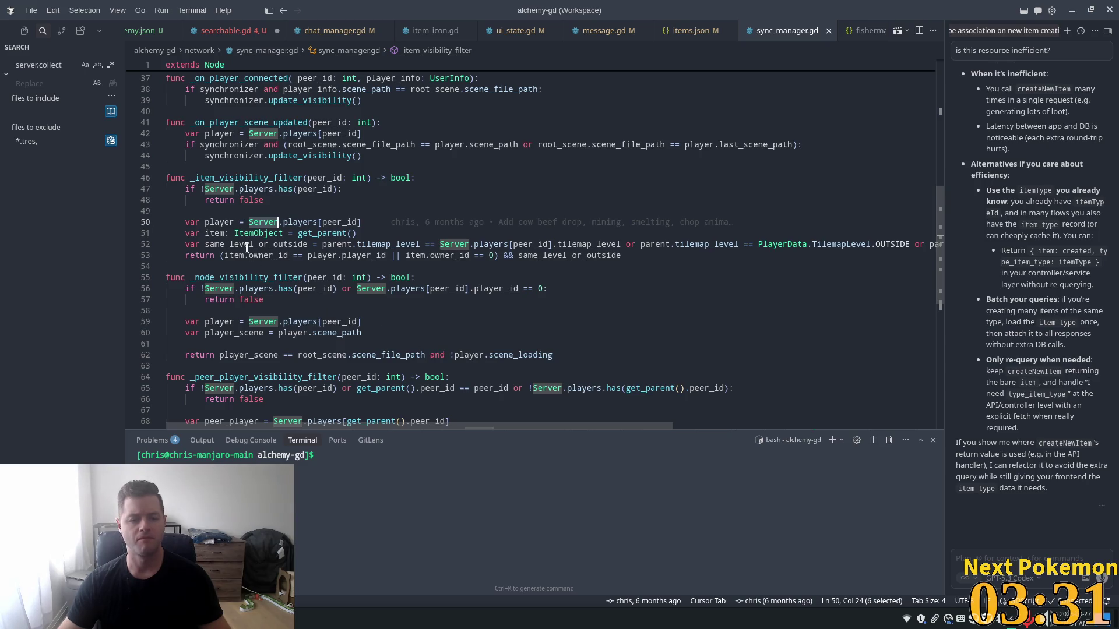
click(435, 258)
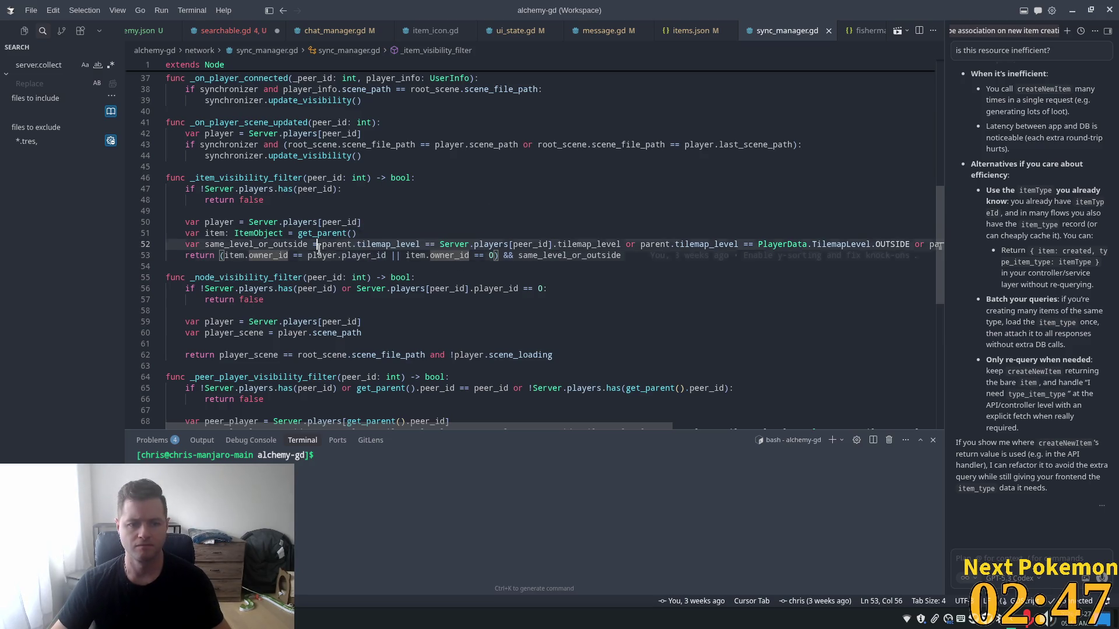
drag(391, 256, 215, 250)
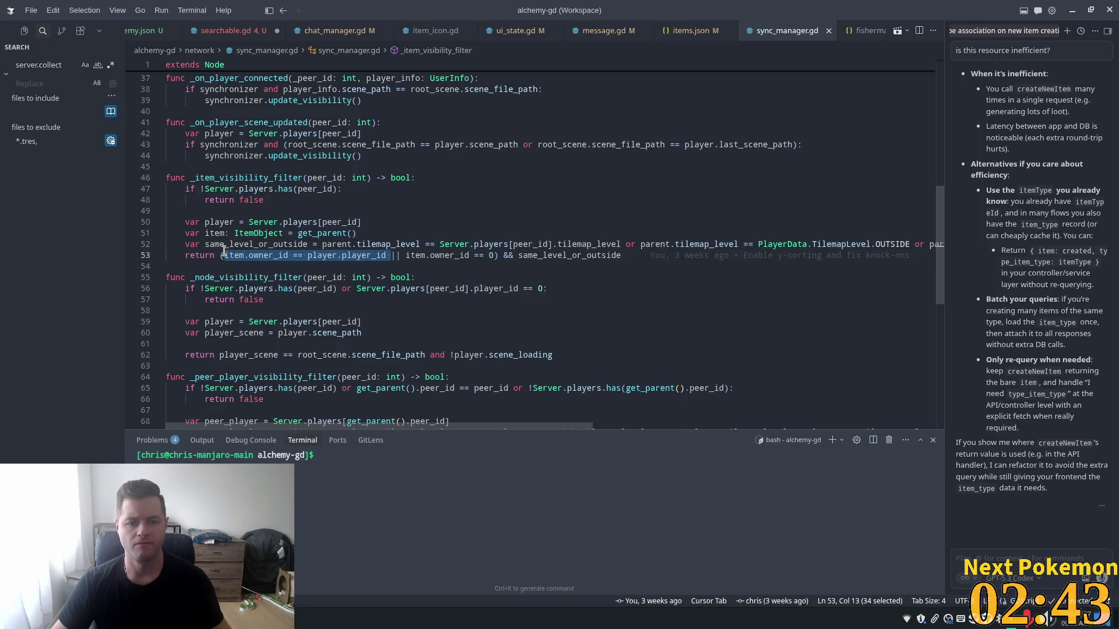
drag(493, 255, 401, 255)
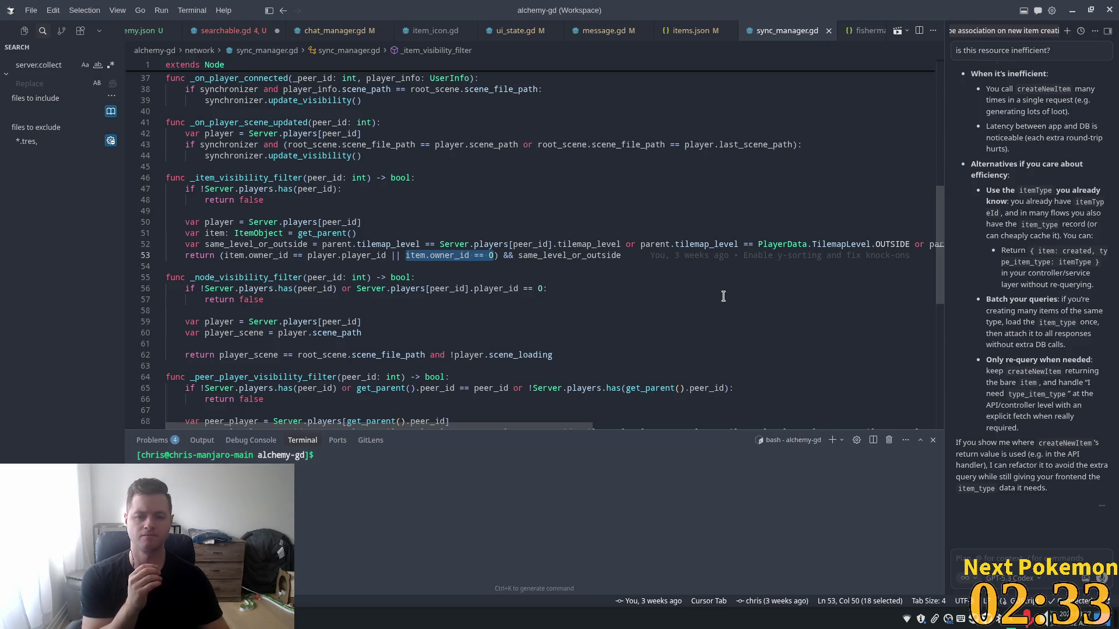
- Wrap item.owner_id == 0 in parentheses and add 'and item.item_type_info.tradeable'
text(()
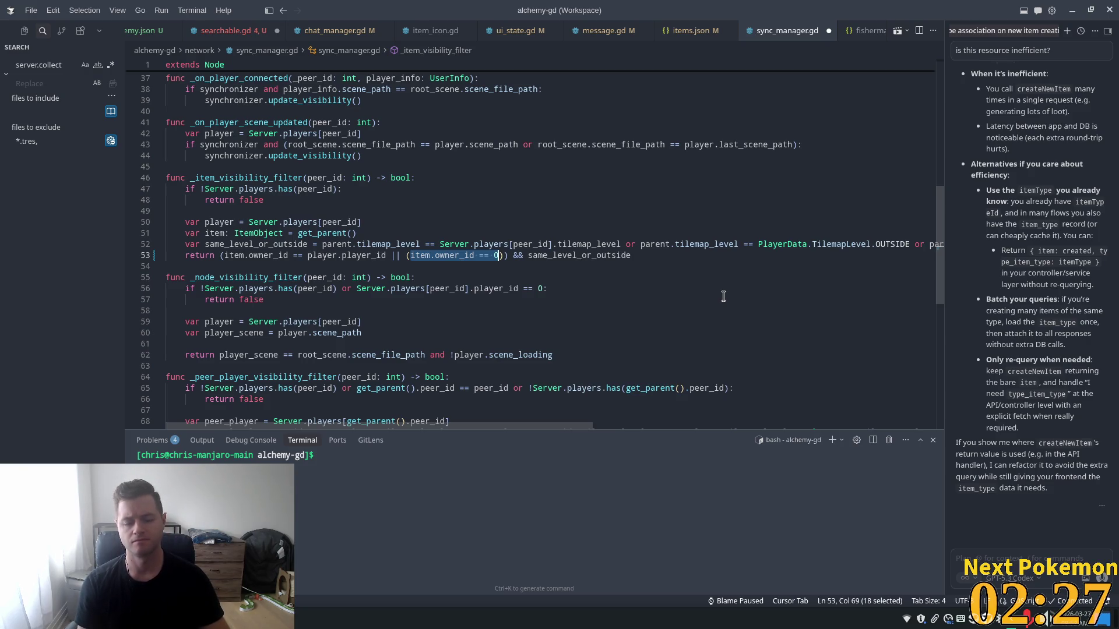
key(Escape)
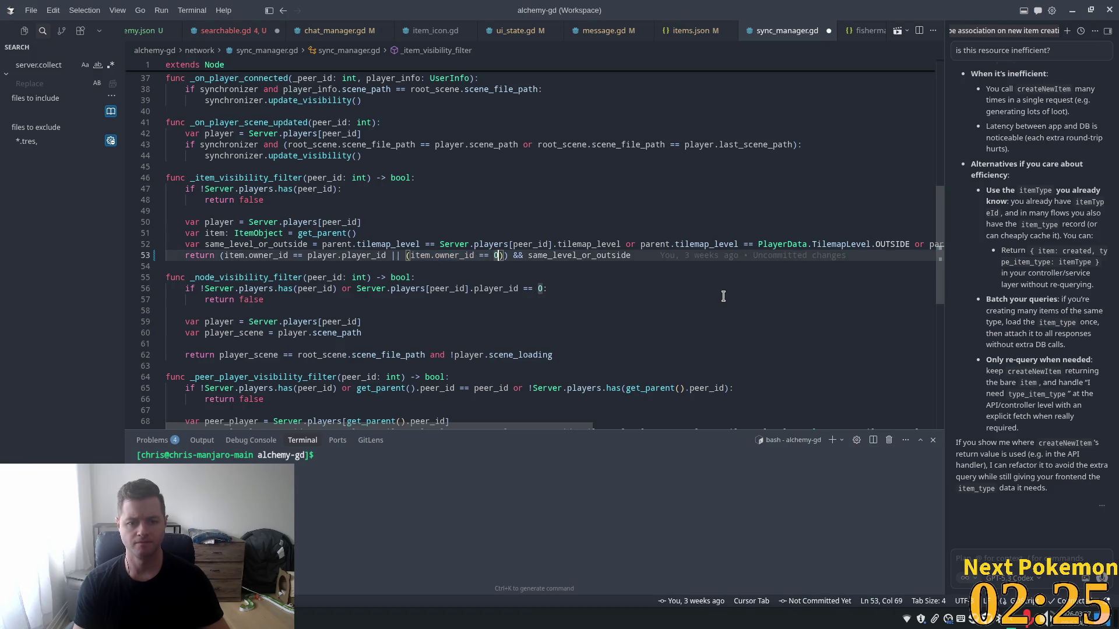
text(an)
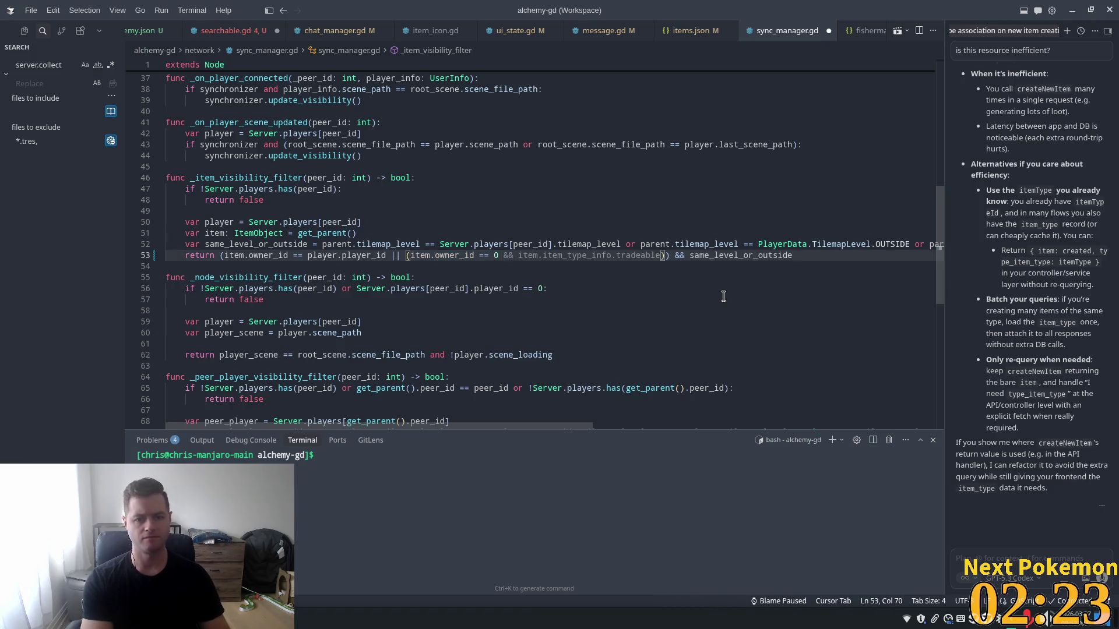
text(d)
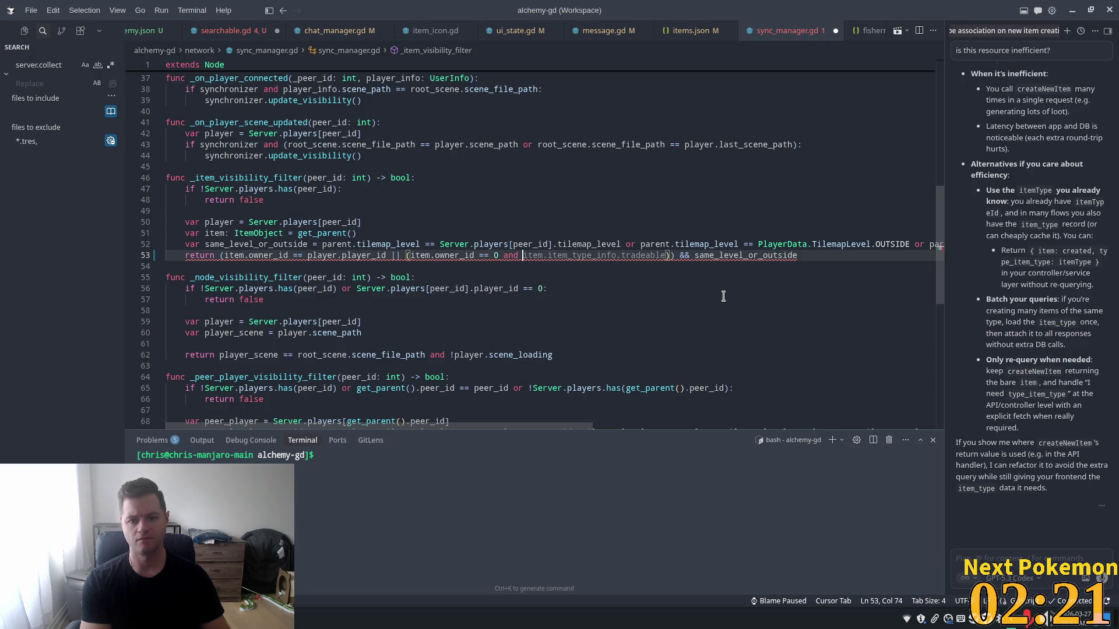
key(Tab)
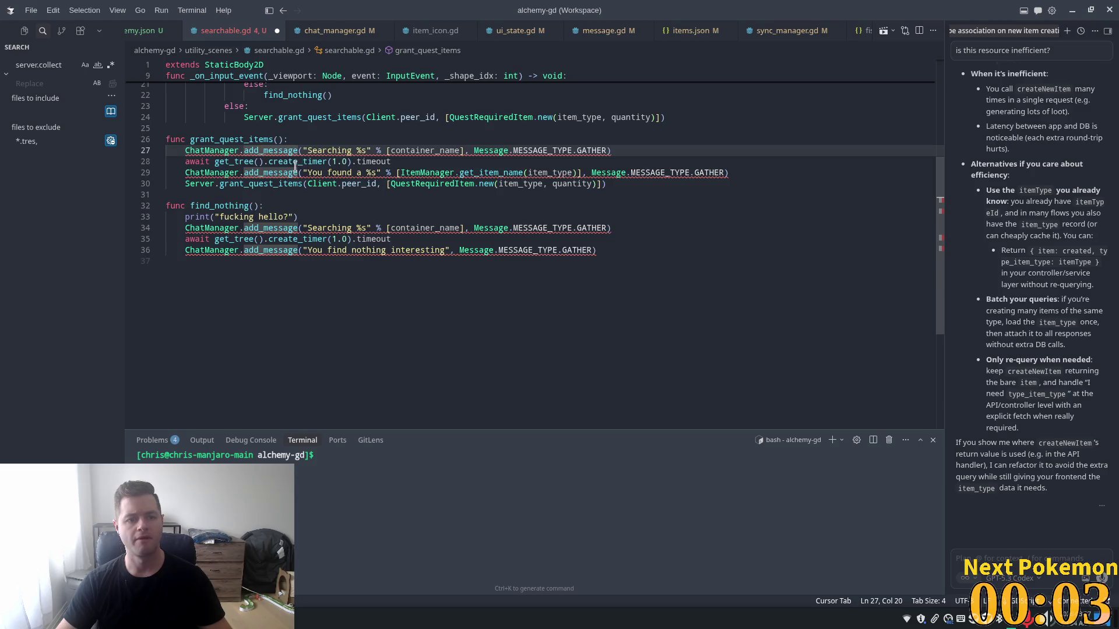
- Look up the add_message definition and where its author parameter is used
scroll(296, 167, up, 4)
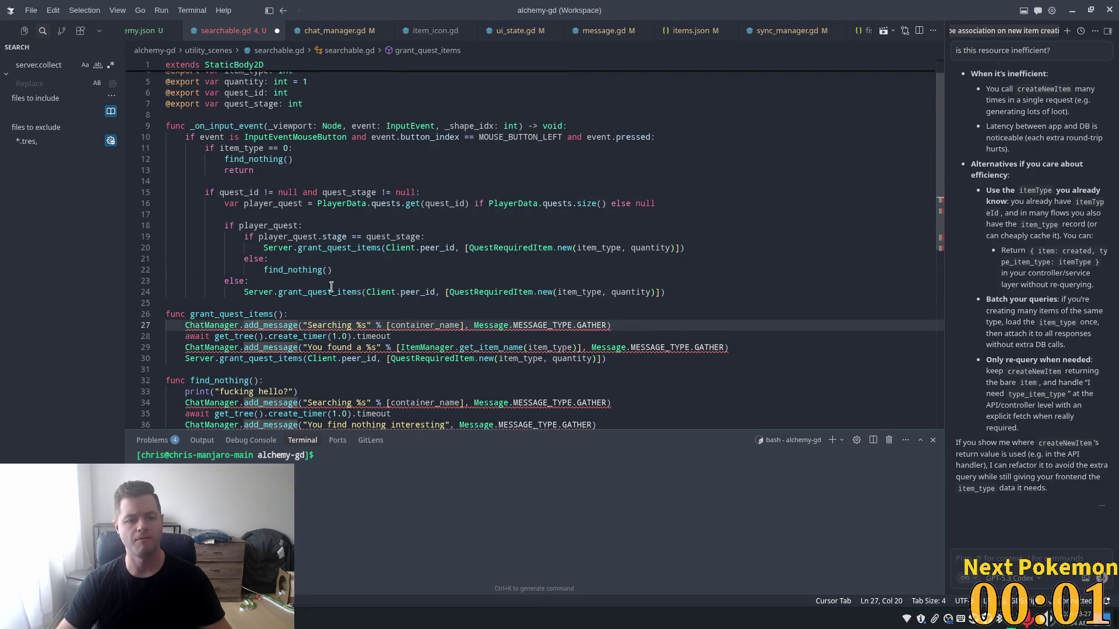
scroll(310, 345, down, 2)
scroll(310, 346, down, 1)
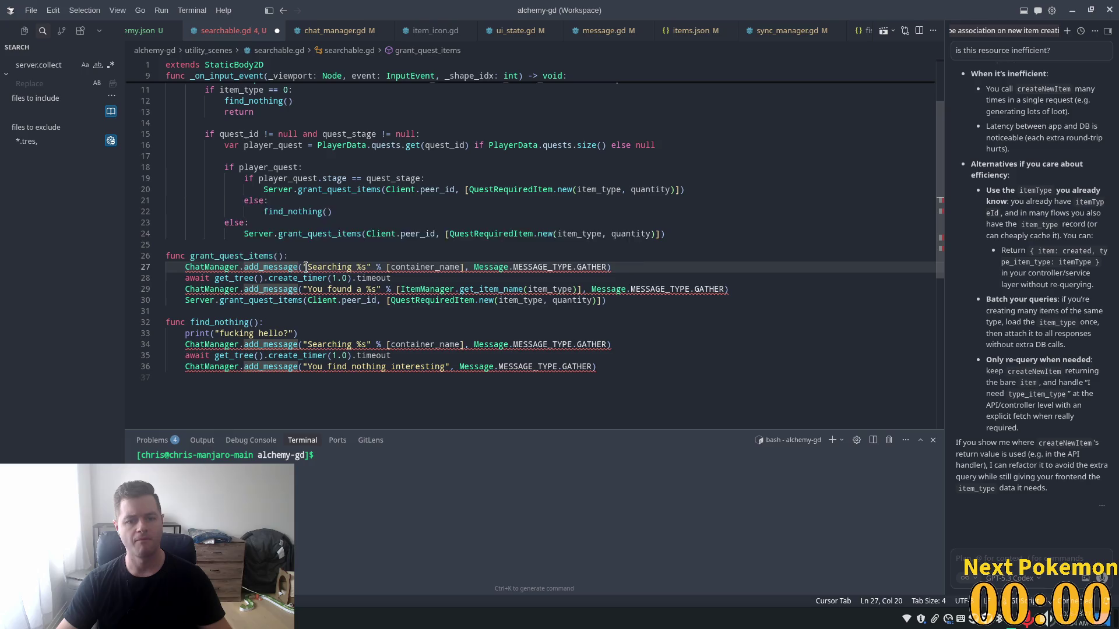
mouse_move(305, 267)
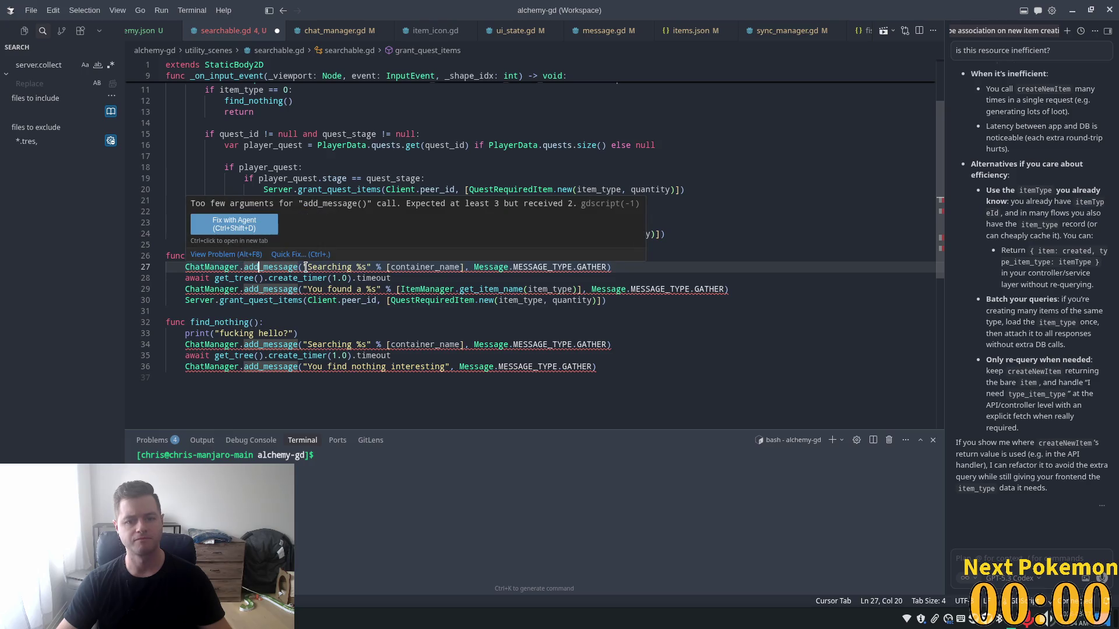
ctrl+click(271, 267)
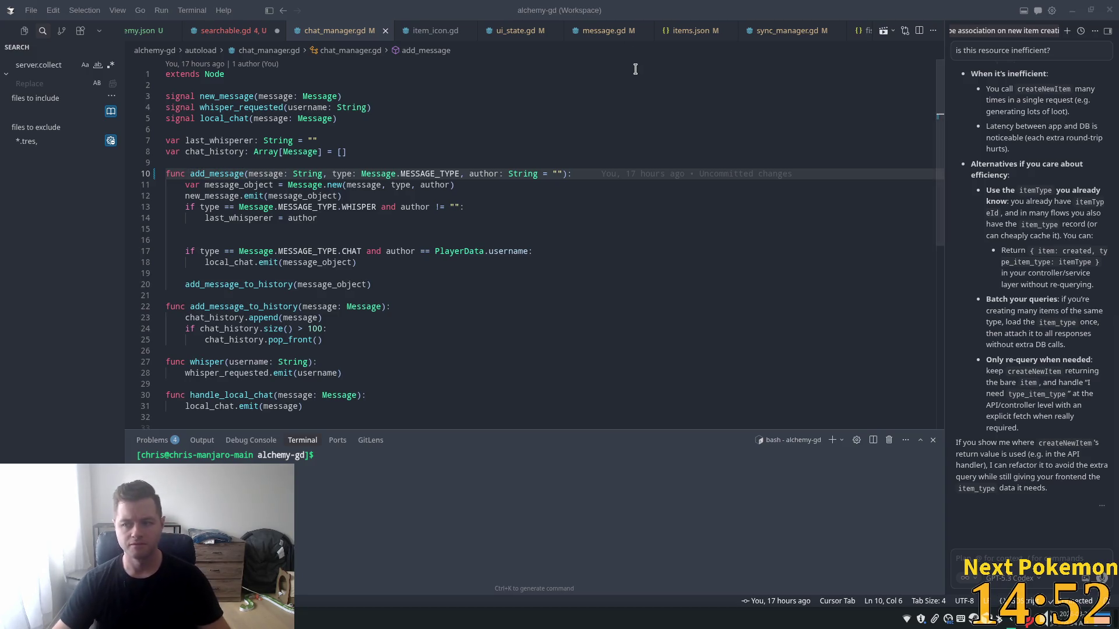
click(292, 218)
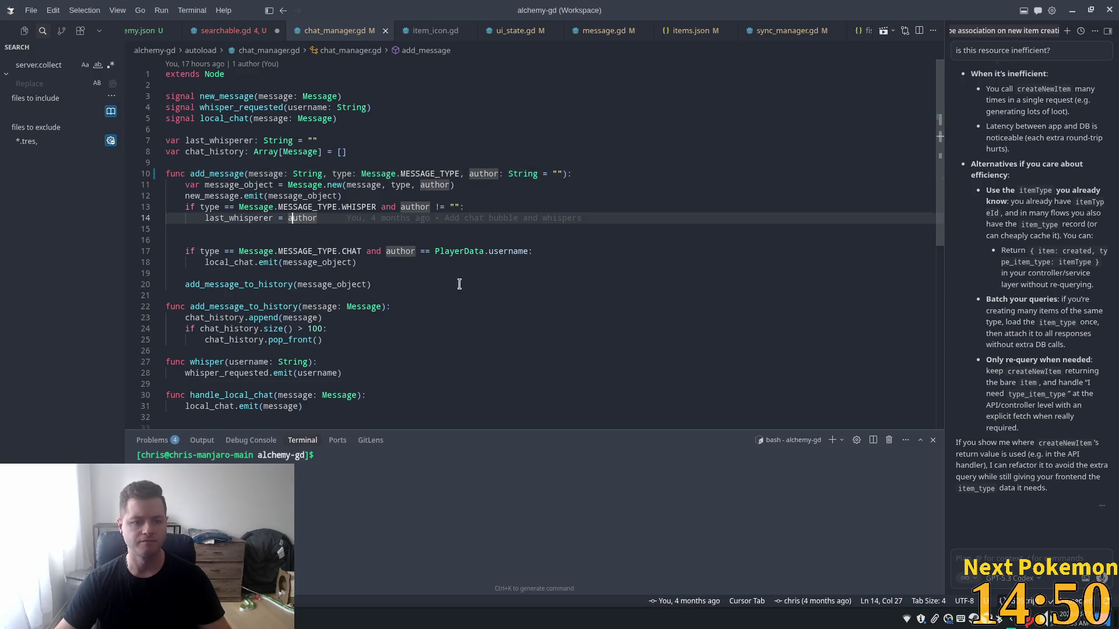
scroll(455, 282, down, 4)
scroll(443, 291, up, 2)
- Revisit grant_quest_items in searchable.gd and reload the editor window
click(234, 30)
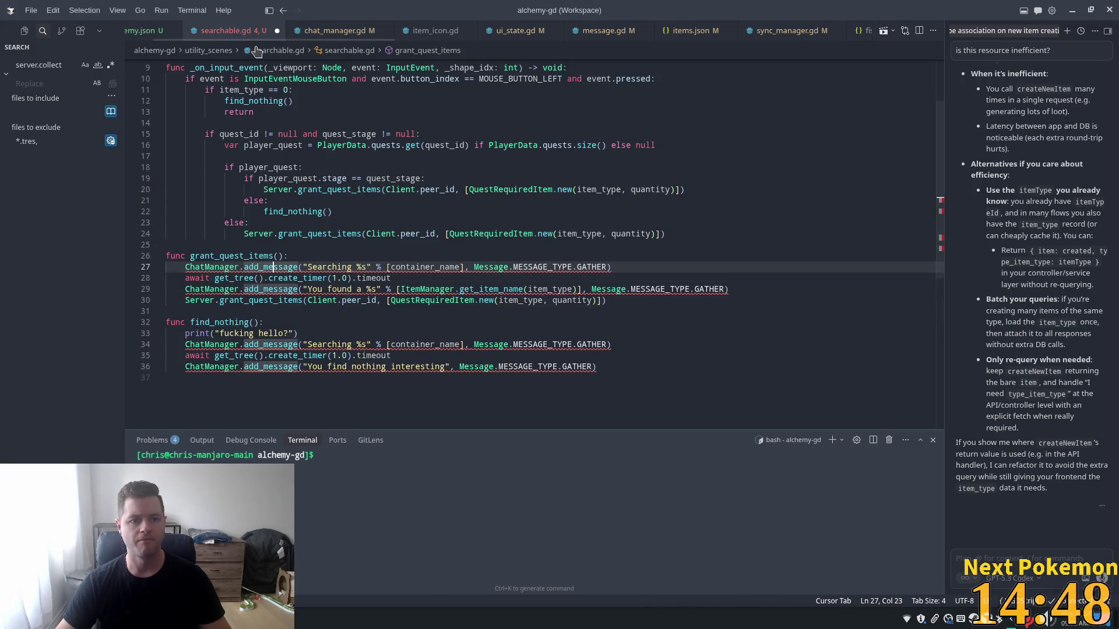
click(358, 210)
click(360, 259)
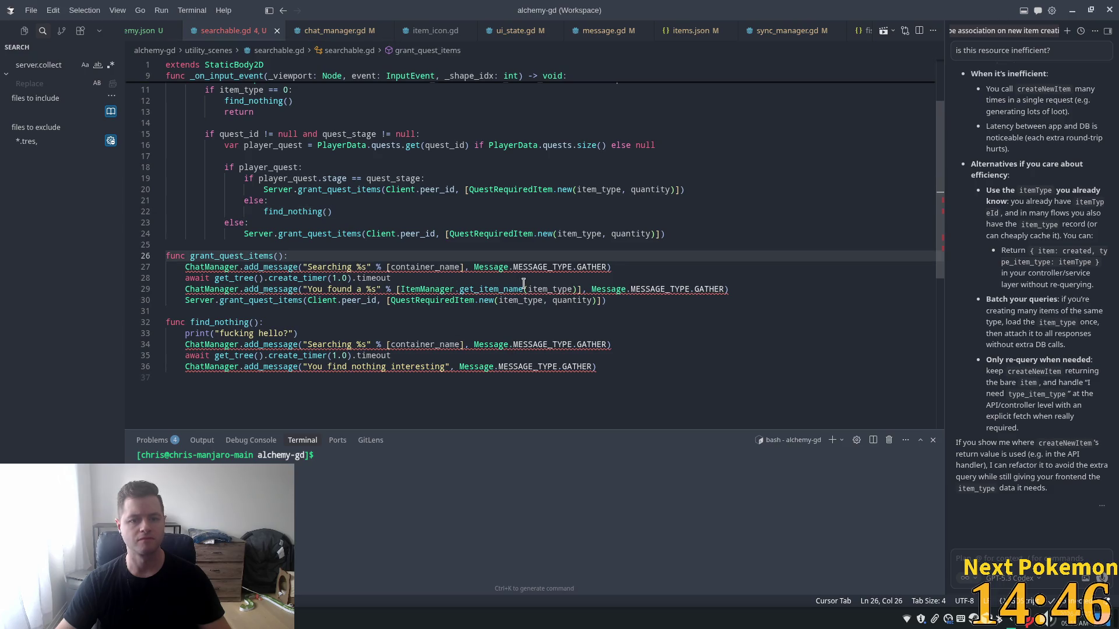
ctrl+click(277, 268)
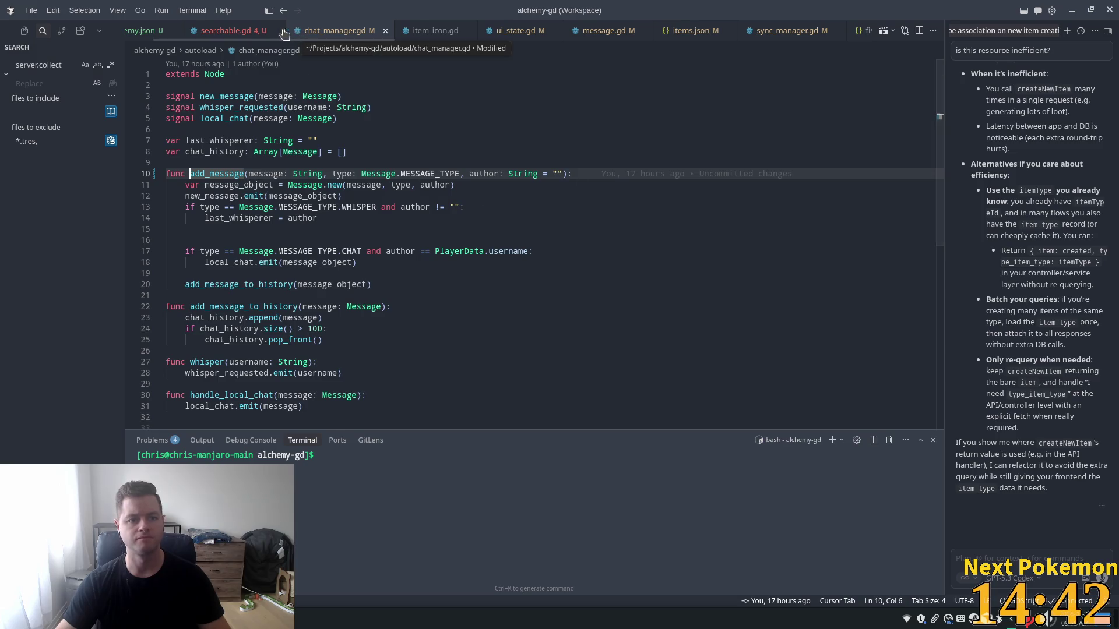
click(228, 35)
key(ctrl+shift+p)
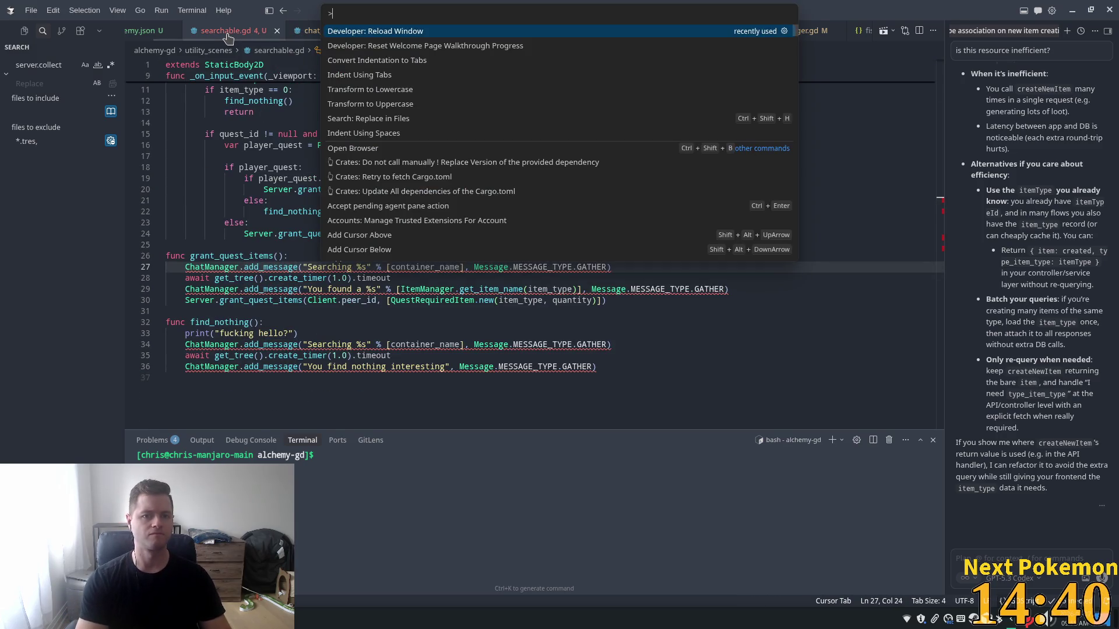
key(Return)
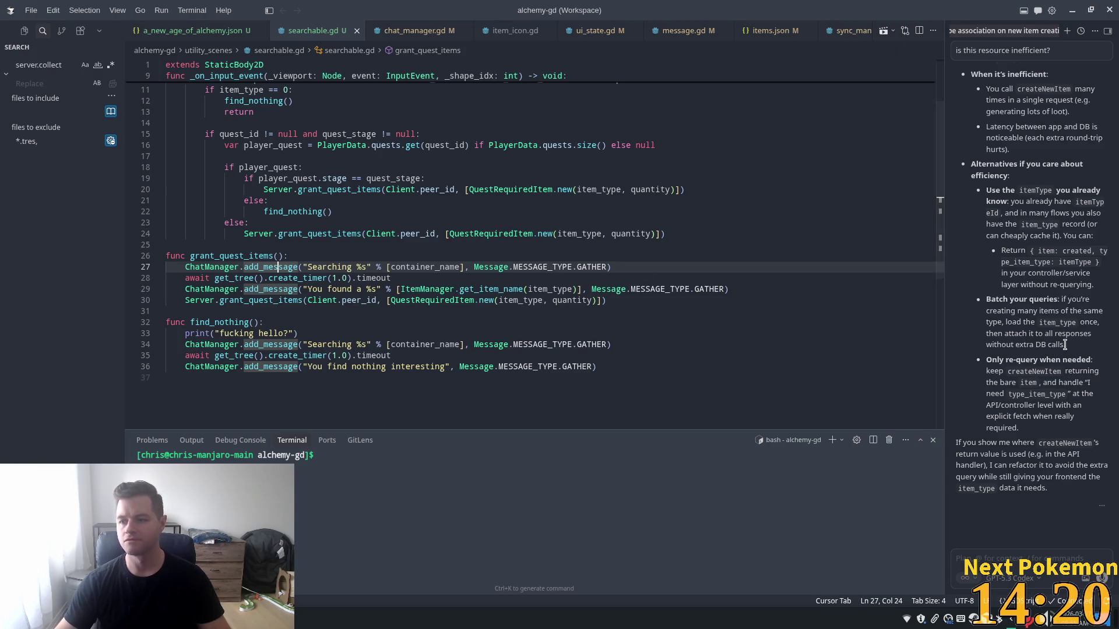
- Glance at chat_manager.gd and a_new_age_of_alchemy.json, then return to searchable.gd
click(431, 316)
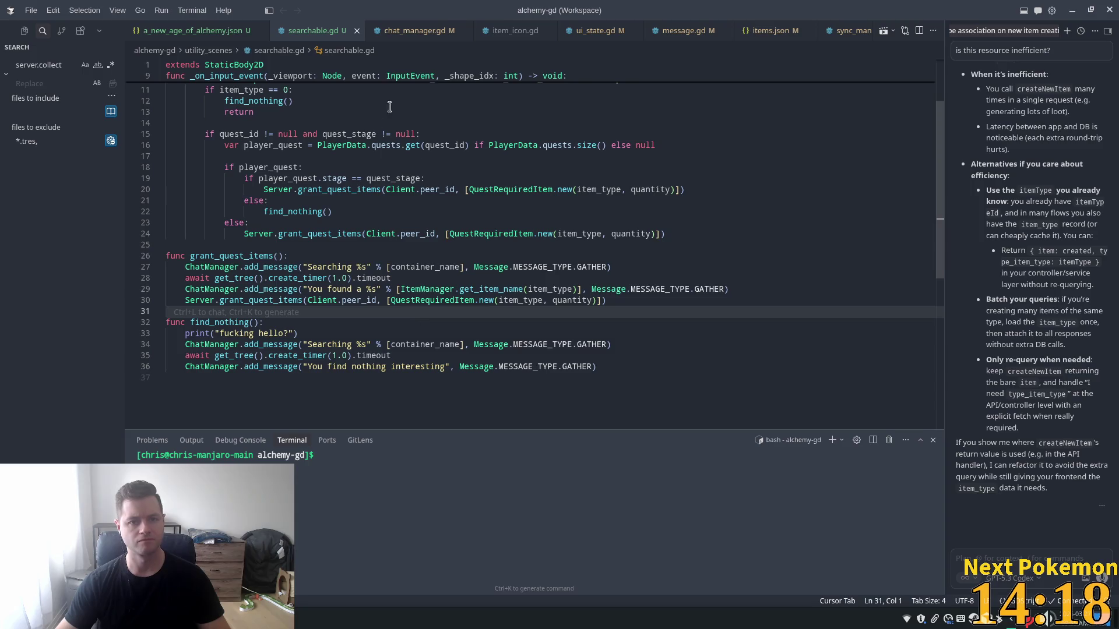
click(395, 37)
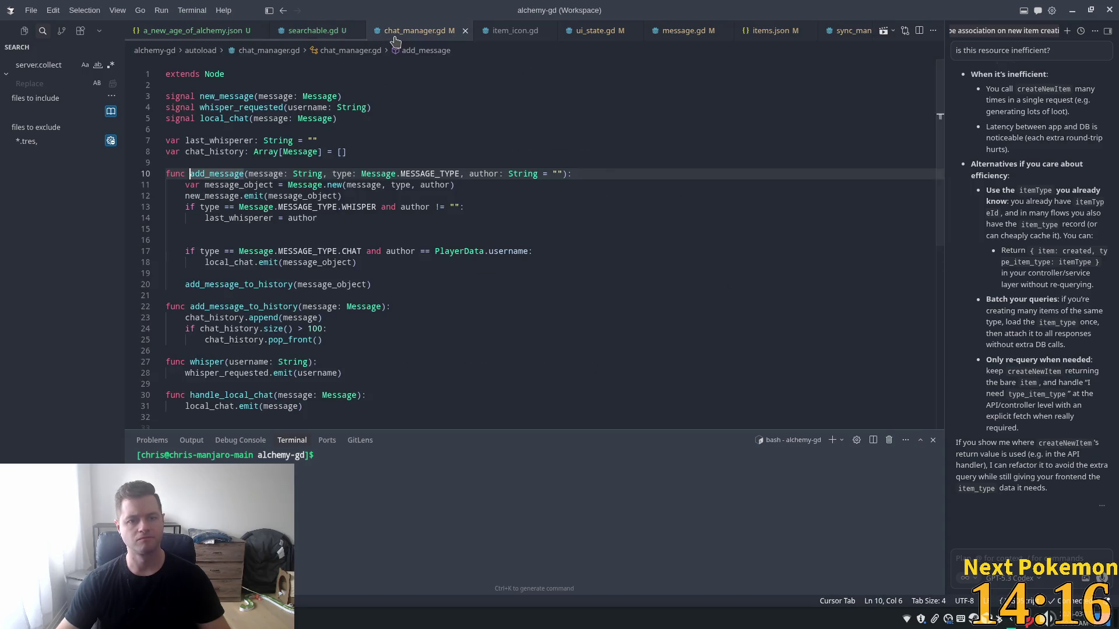
click(264, 27)
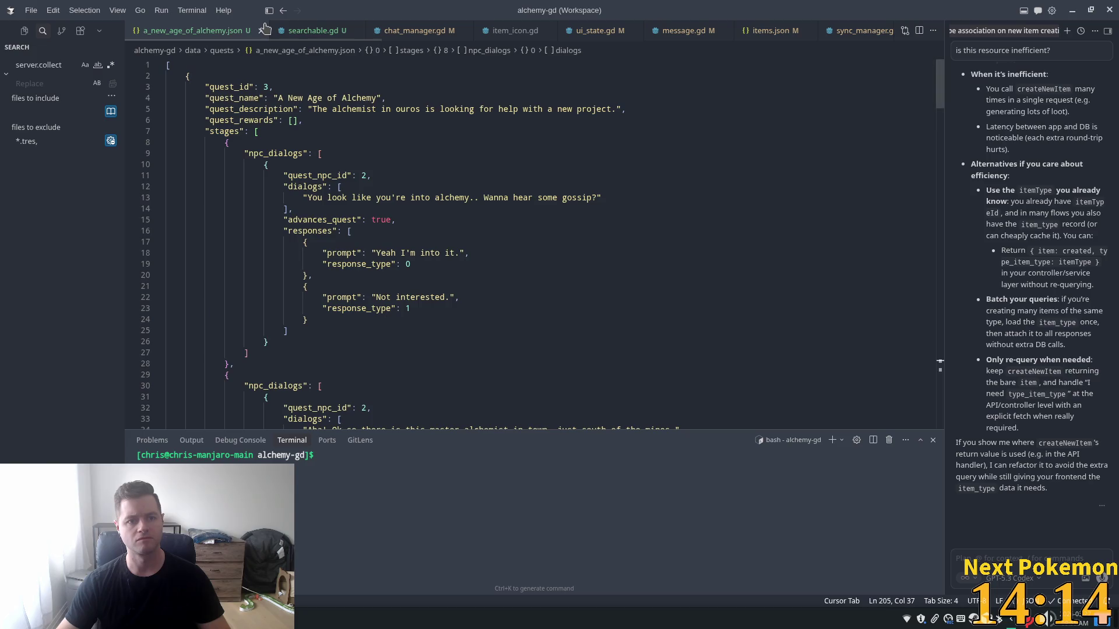
click(313, 31)
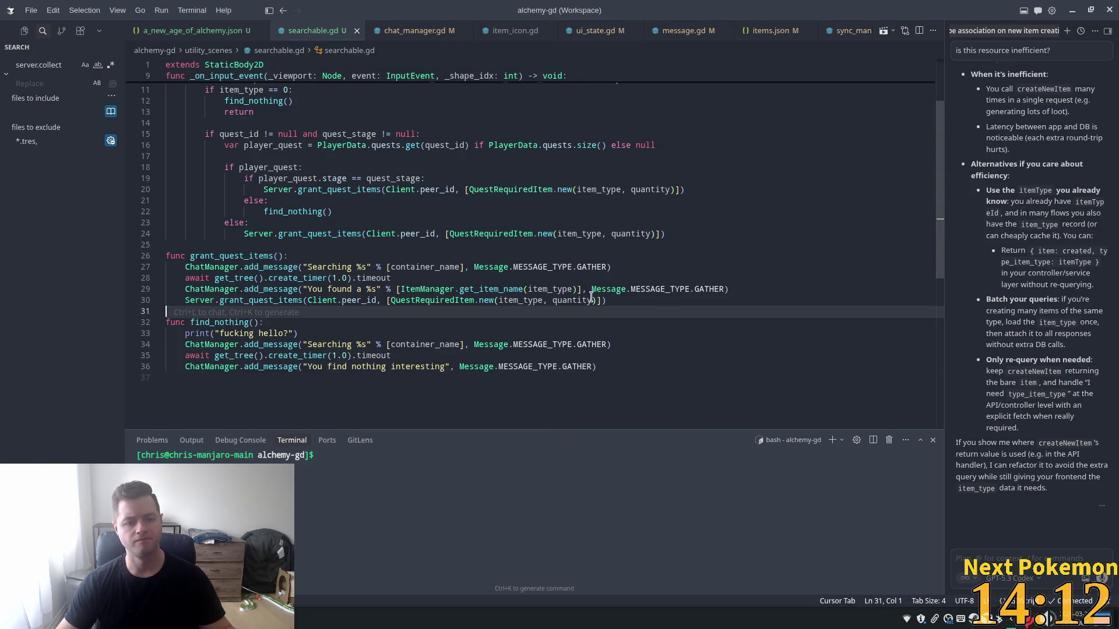
key(alt+Tab)
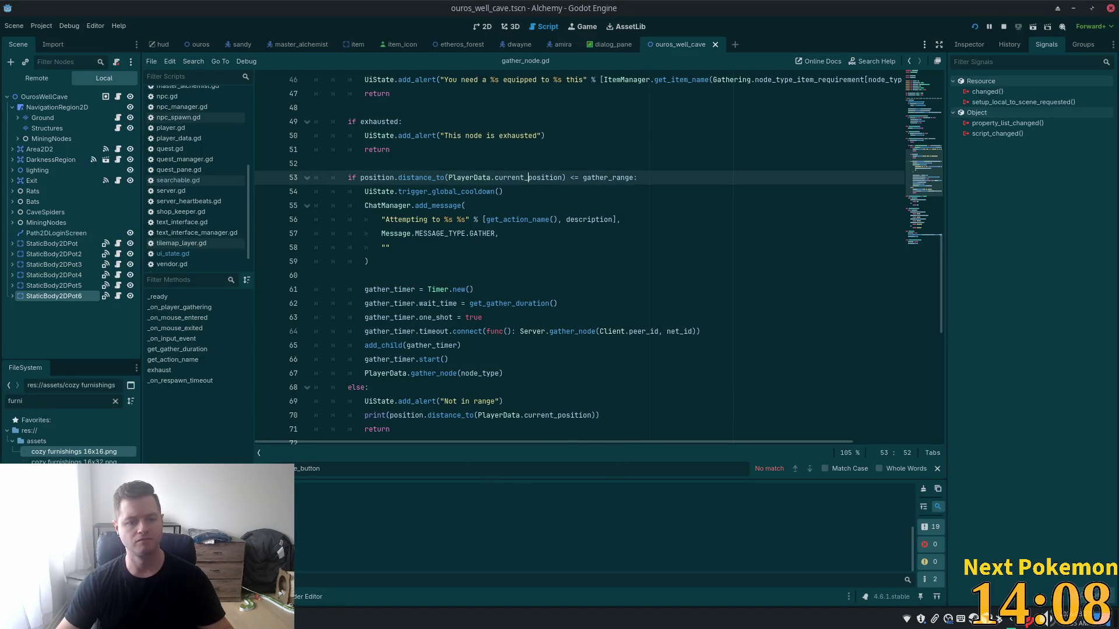
key(alt+Tab)
- Delete the debug print line in find_nothing and switch to Godot
drag(299, 334, 136, 325)
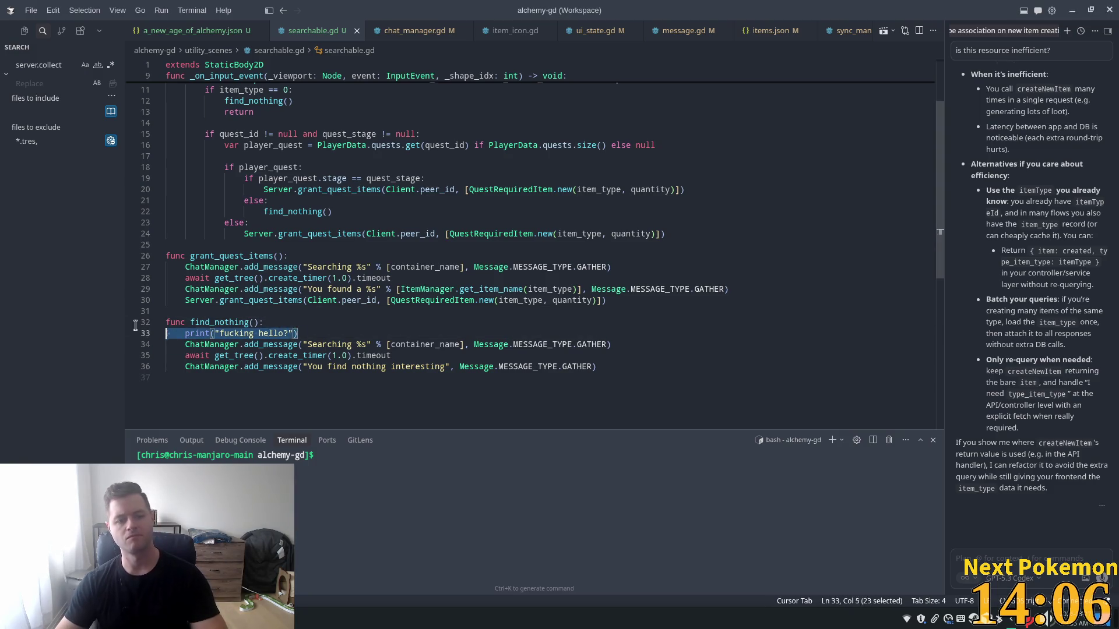
key(BackSpace)
key(BackSpace)
key(BackSpace)
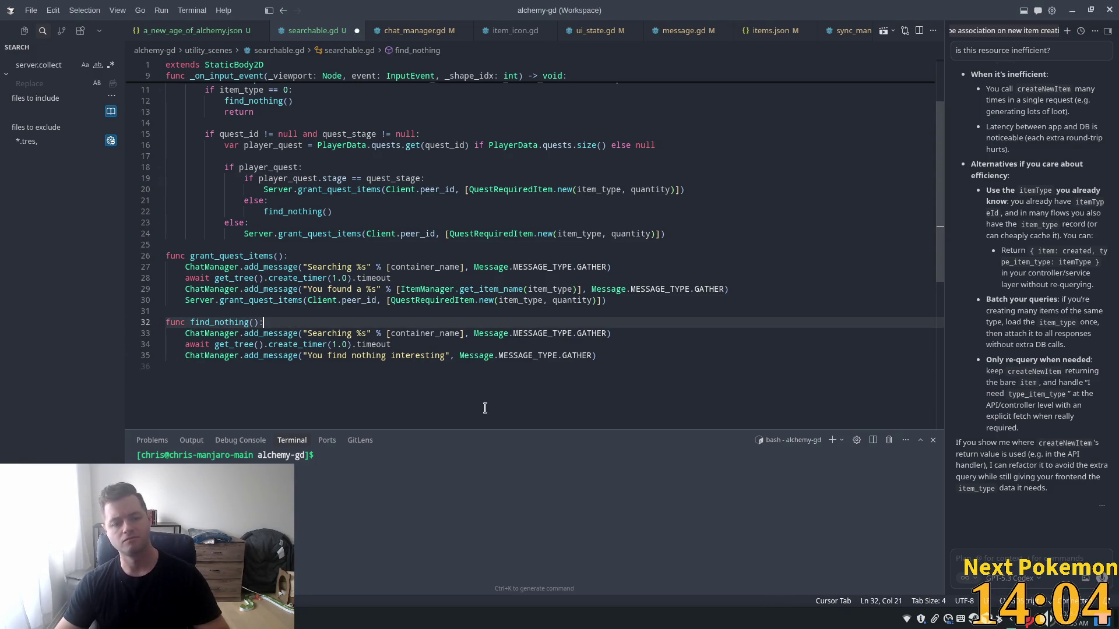
key(alt+Tab)
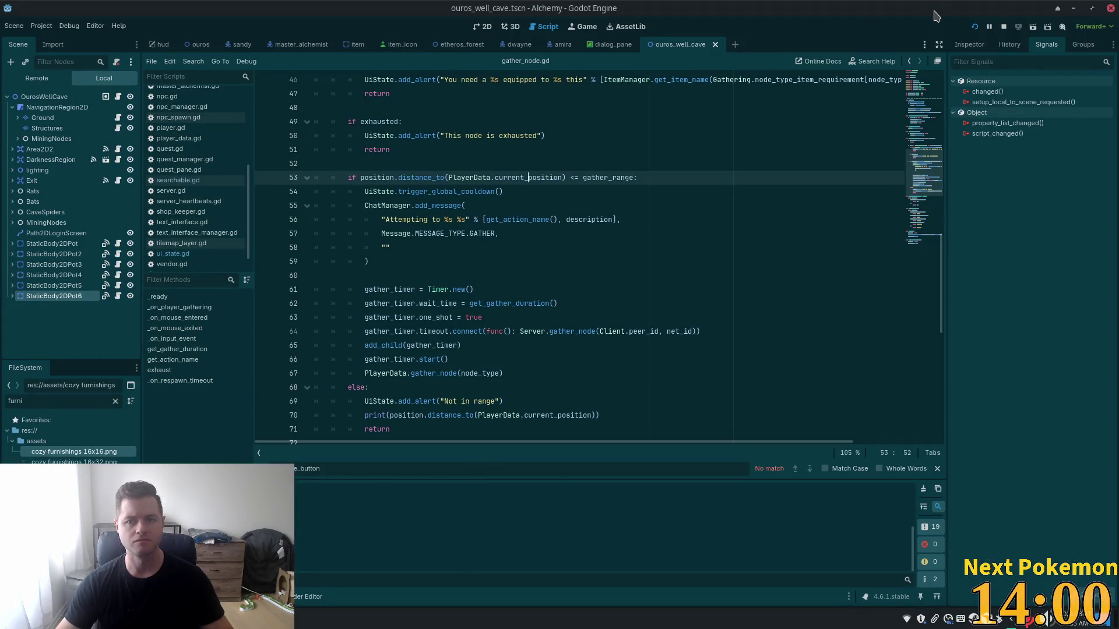
- Set Customize Run Instances to launch 3 instances
click(74, 29)
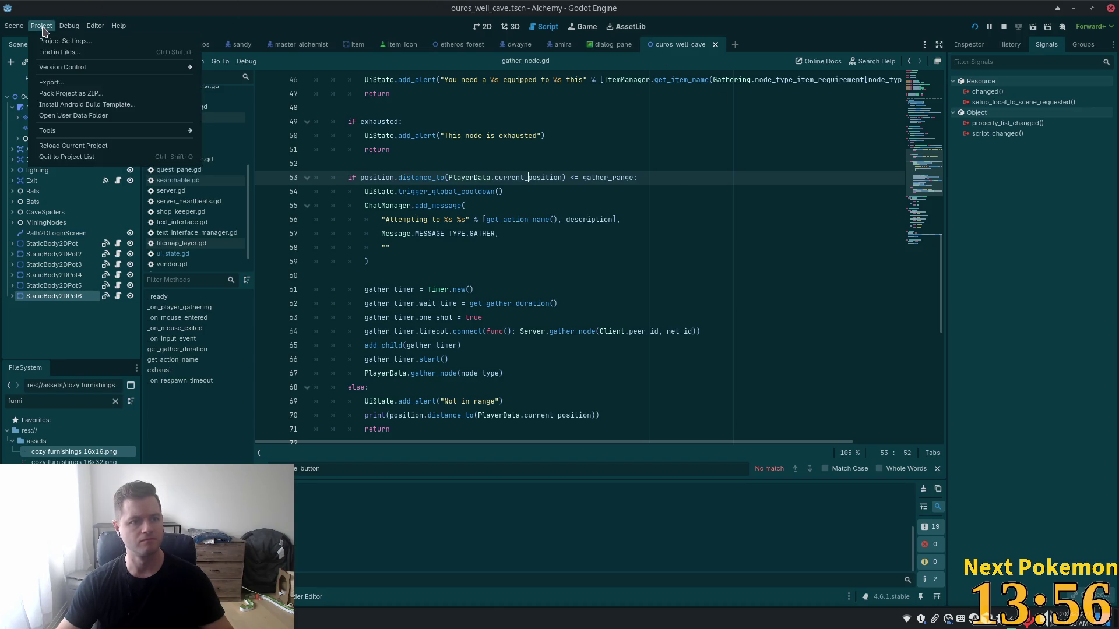
click(111, 168)
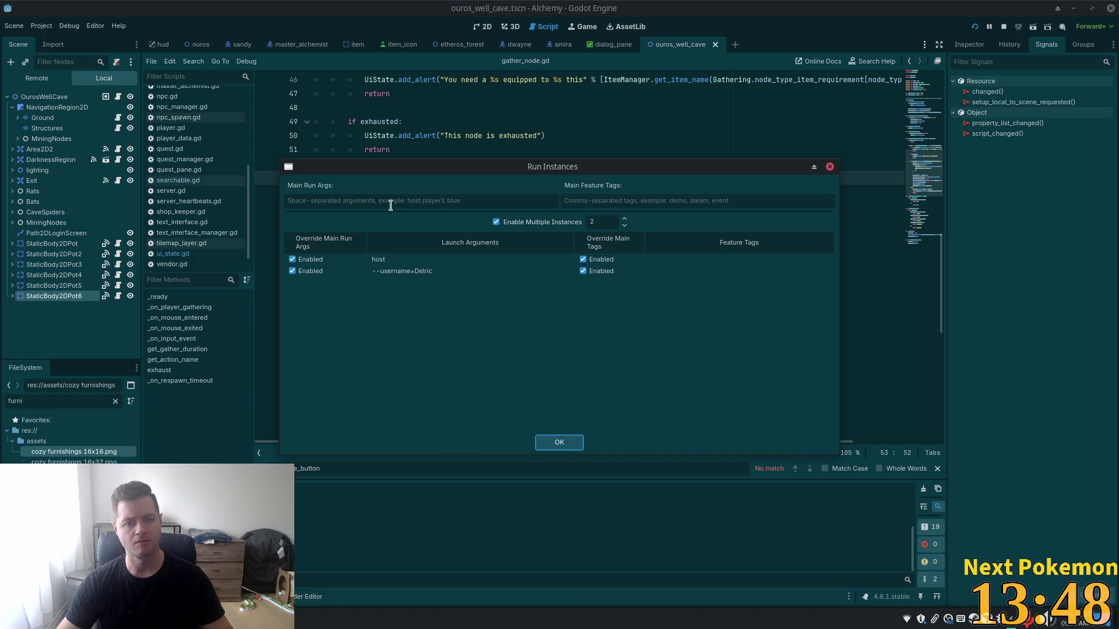
click(625, 220)
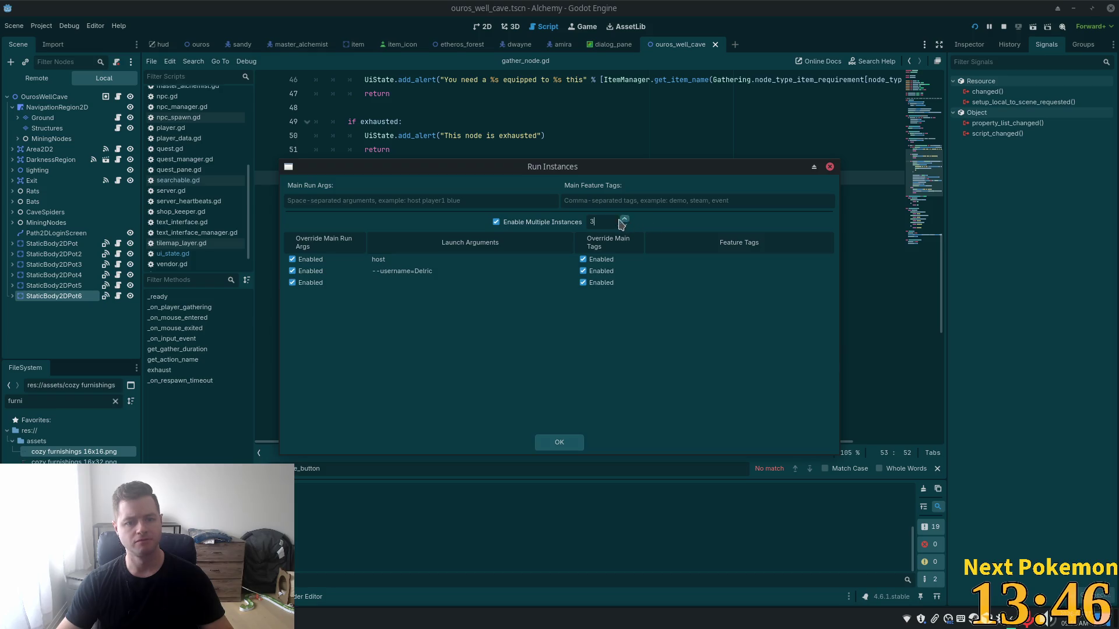
- Give the third instance row 2's launch arguments with a different username, then confirm
double_click(434, 271)
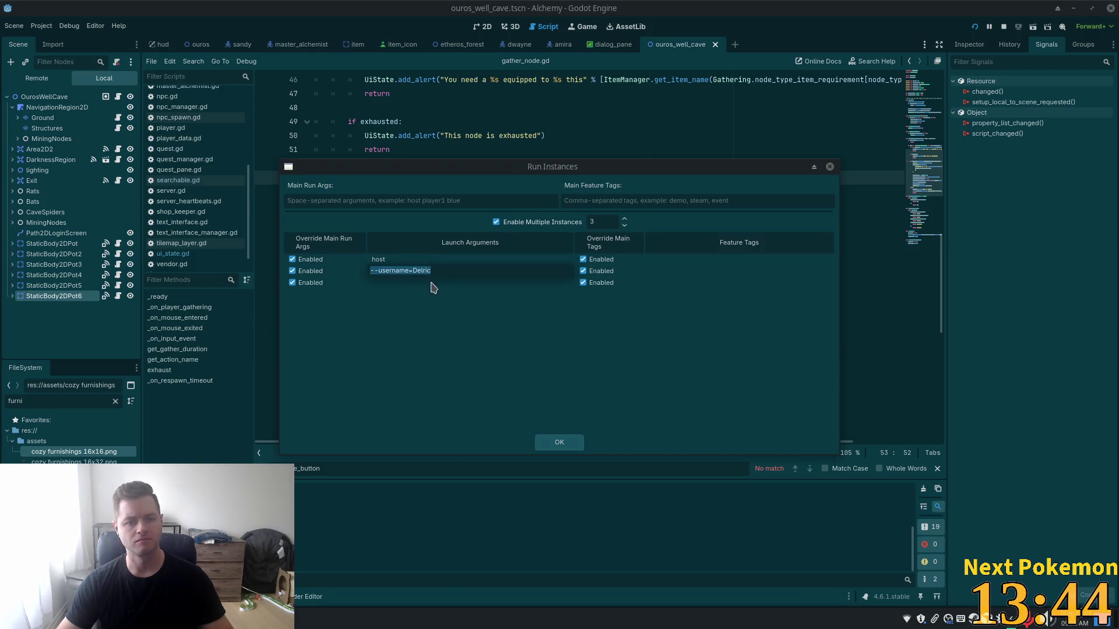
key(ctrl+c)
double_click(402, 284)
key(ctrl+v)
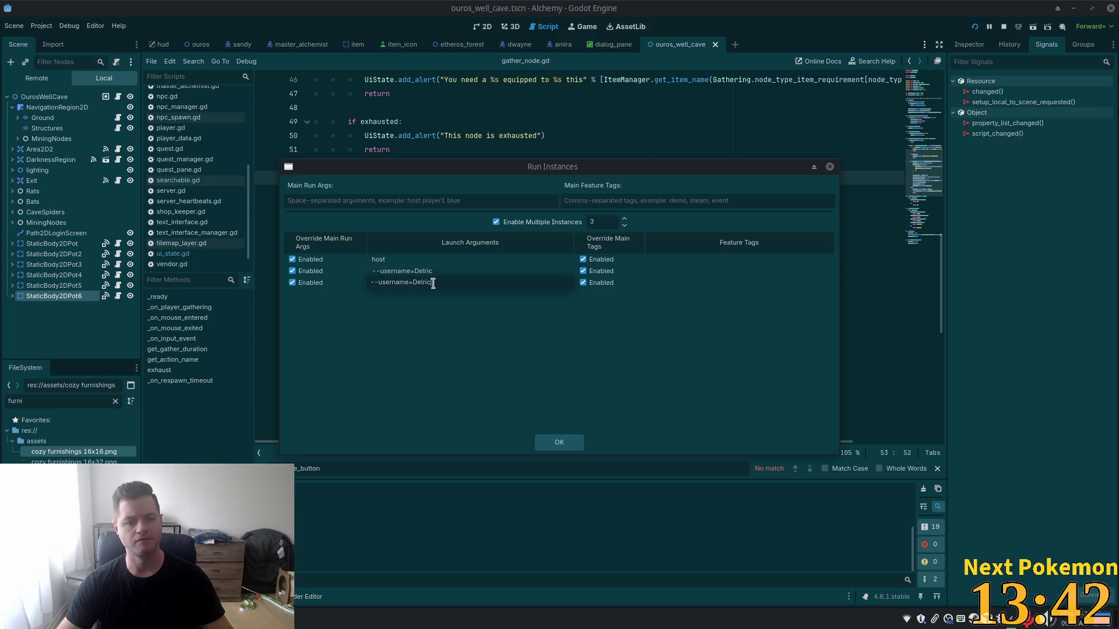
key(Left)
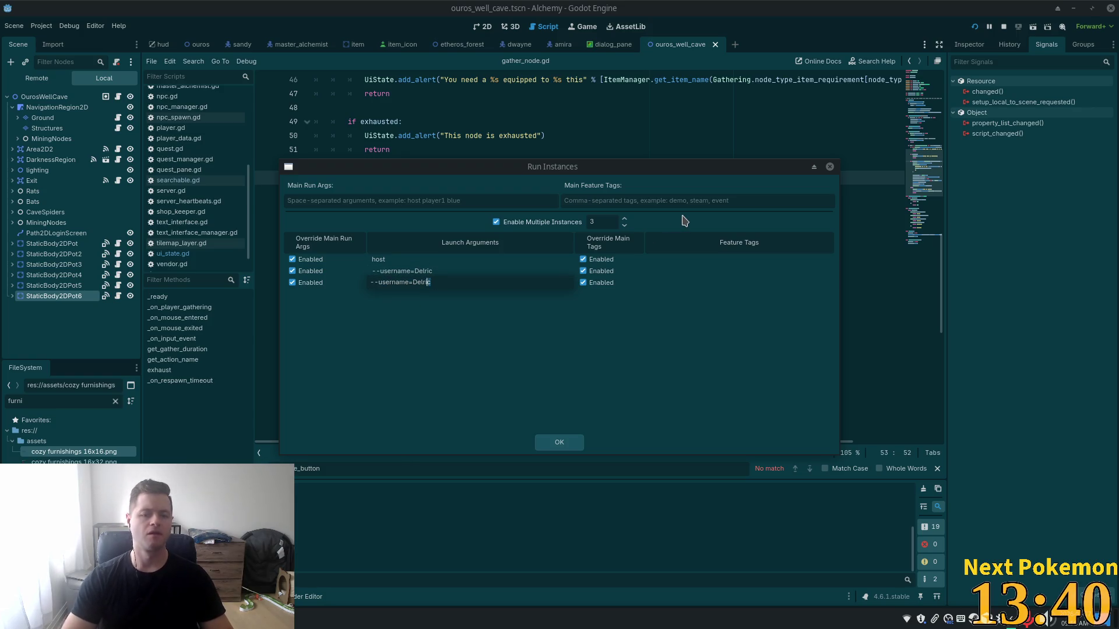
key(shift+Left)
key(shift+Left)
key(shift+Left)
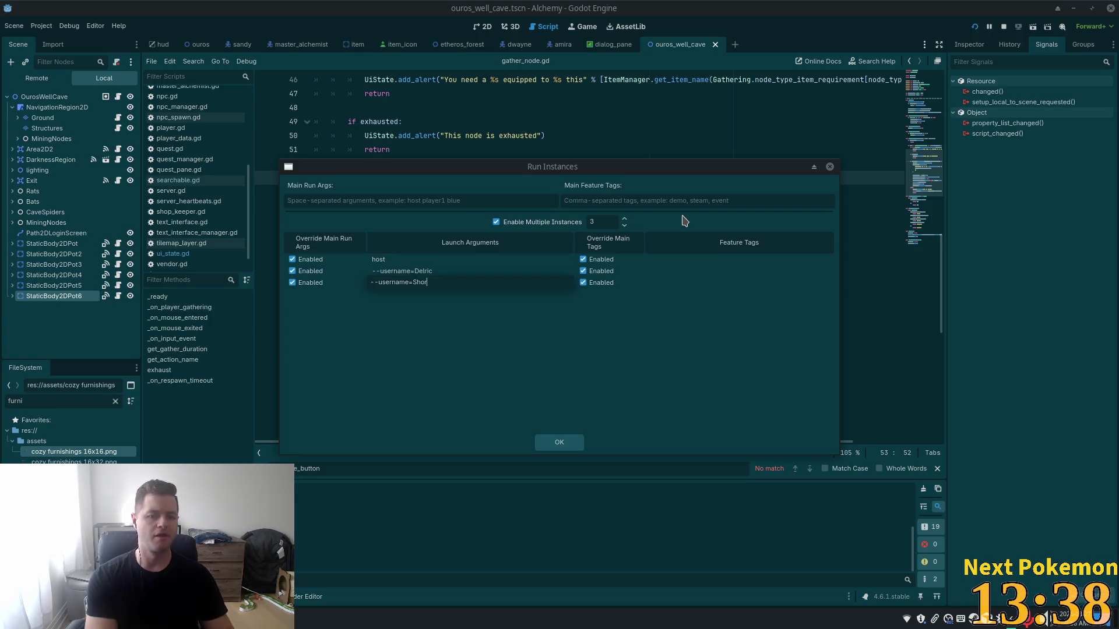
text(Shortie89)
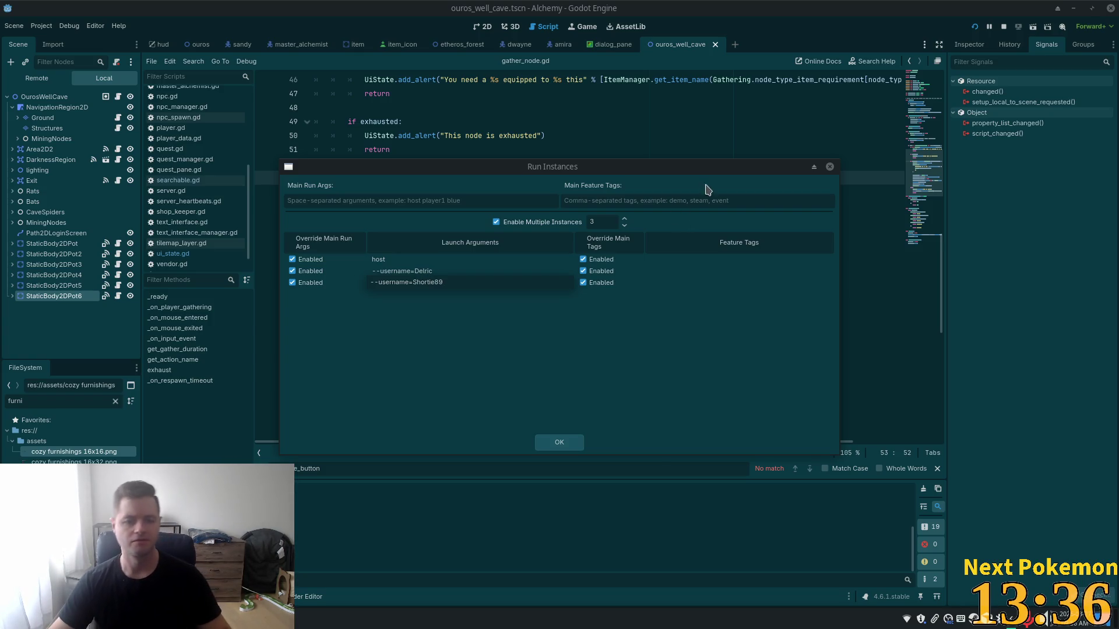
click(549, 443)
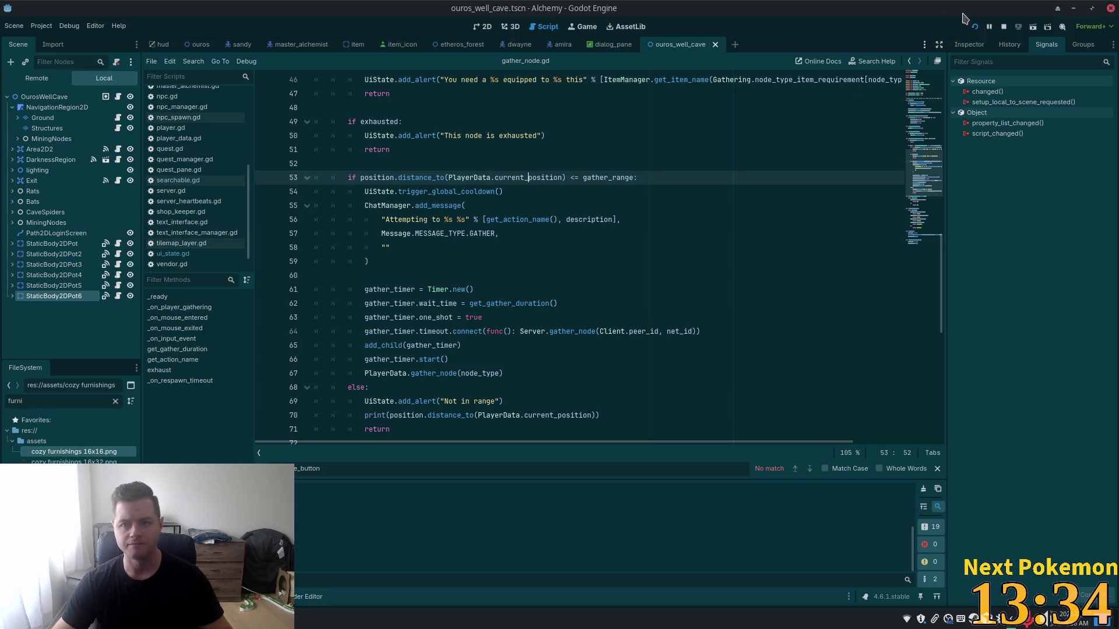
- Run the game with all instances and warp the third player's character to Ouros
click(974, 27)
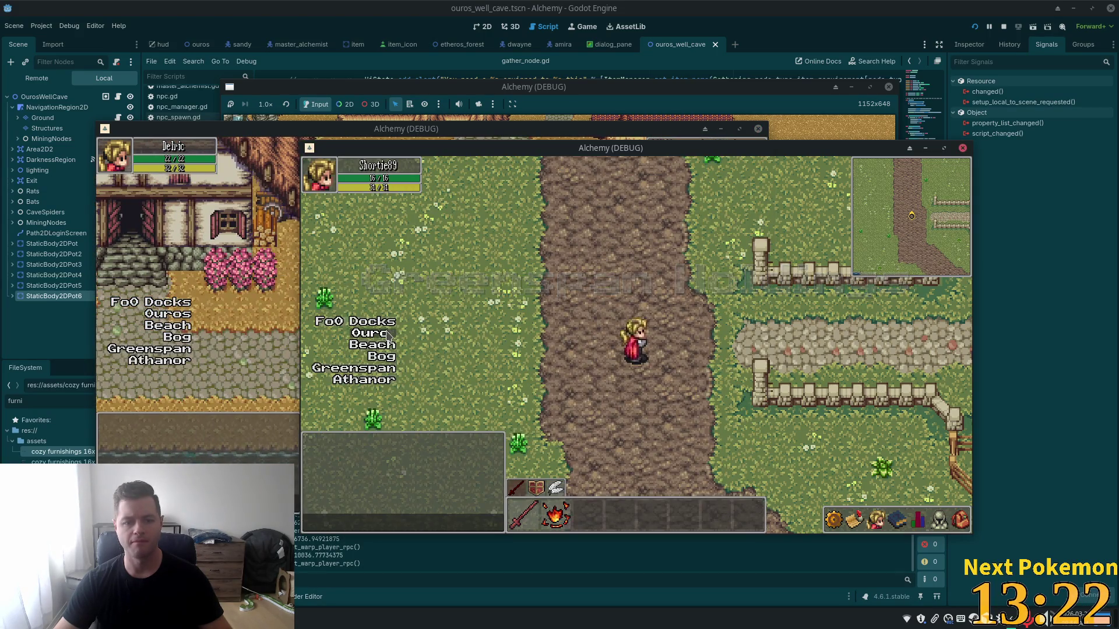
click(372, 333)
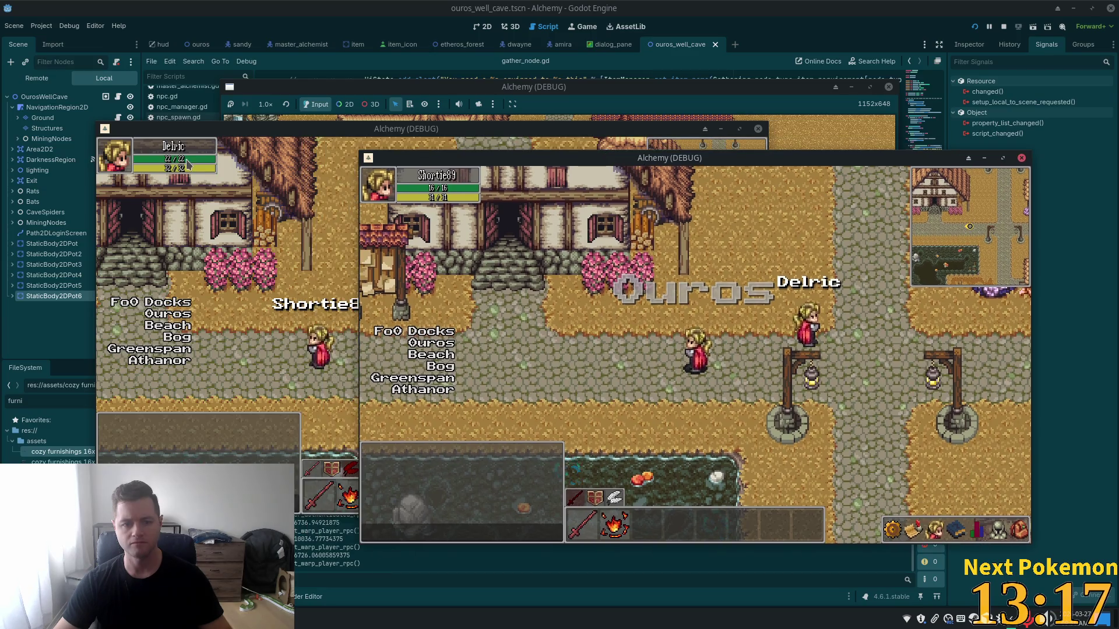
click(187, 165)
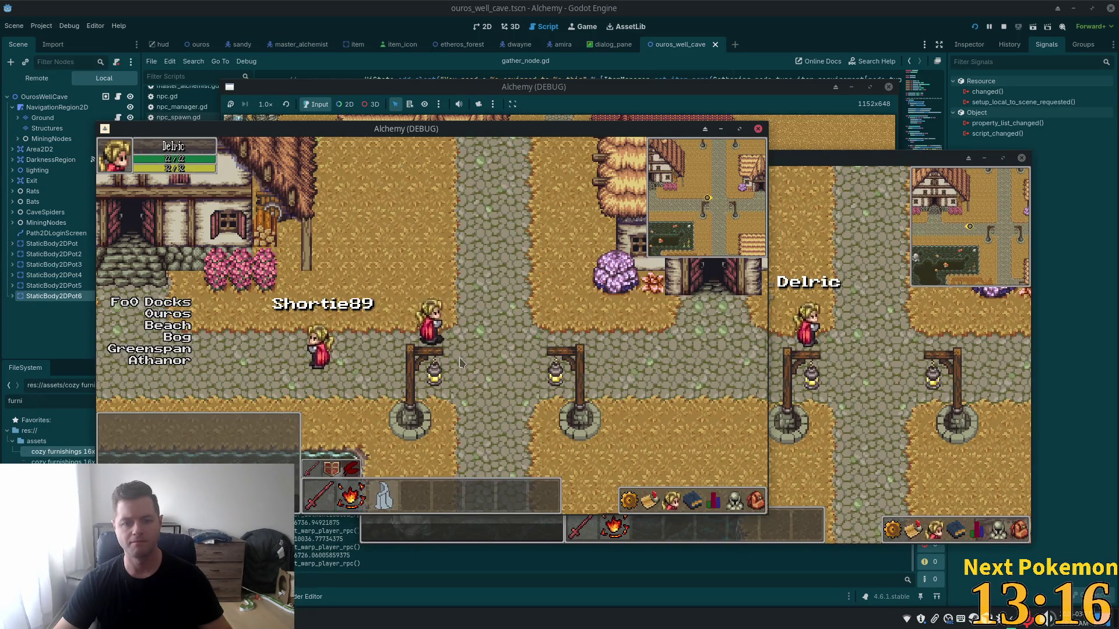
- Drop the book from the inventory and walk both clients' characters nearby
click(758, 502)
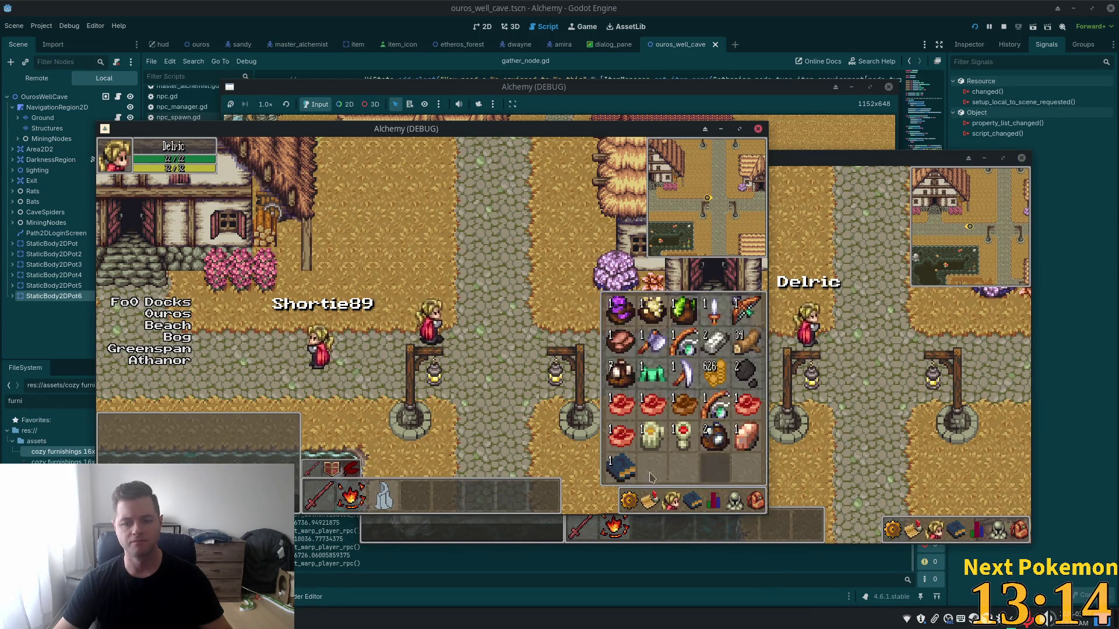
click(631, 470)
click(639, 484)
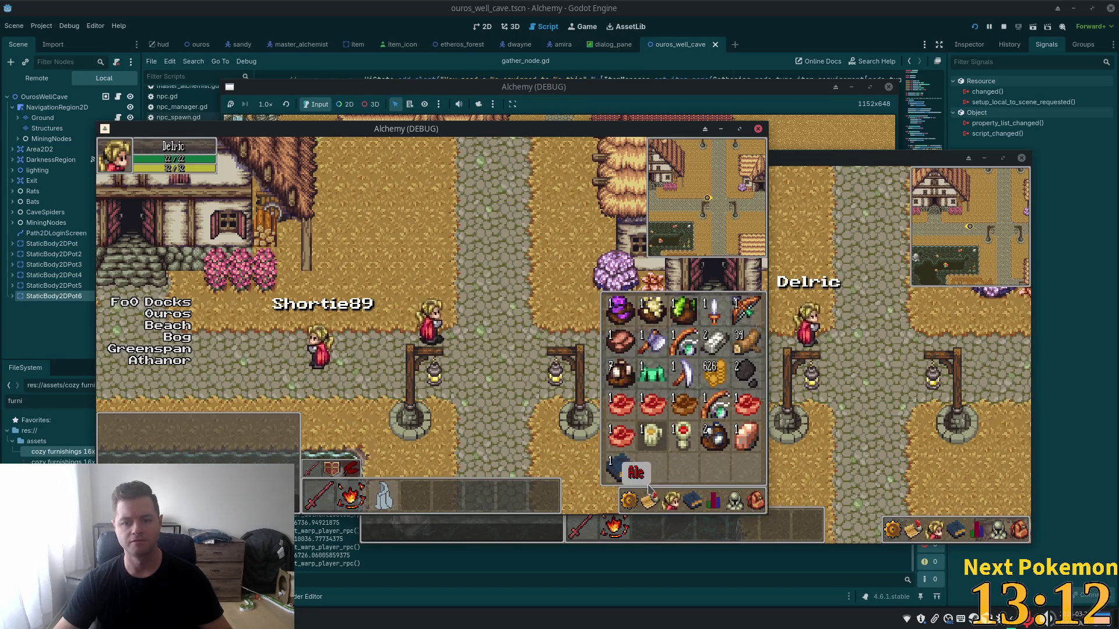
click(548, 331)
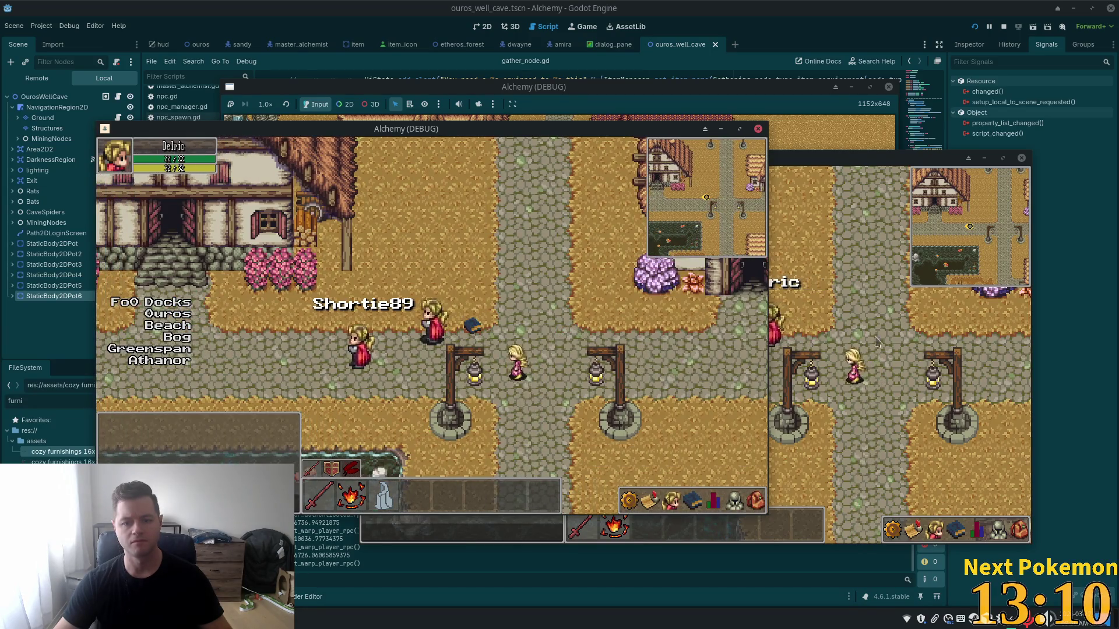
click(874, 337)
click(232, 338)
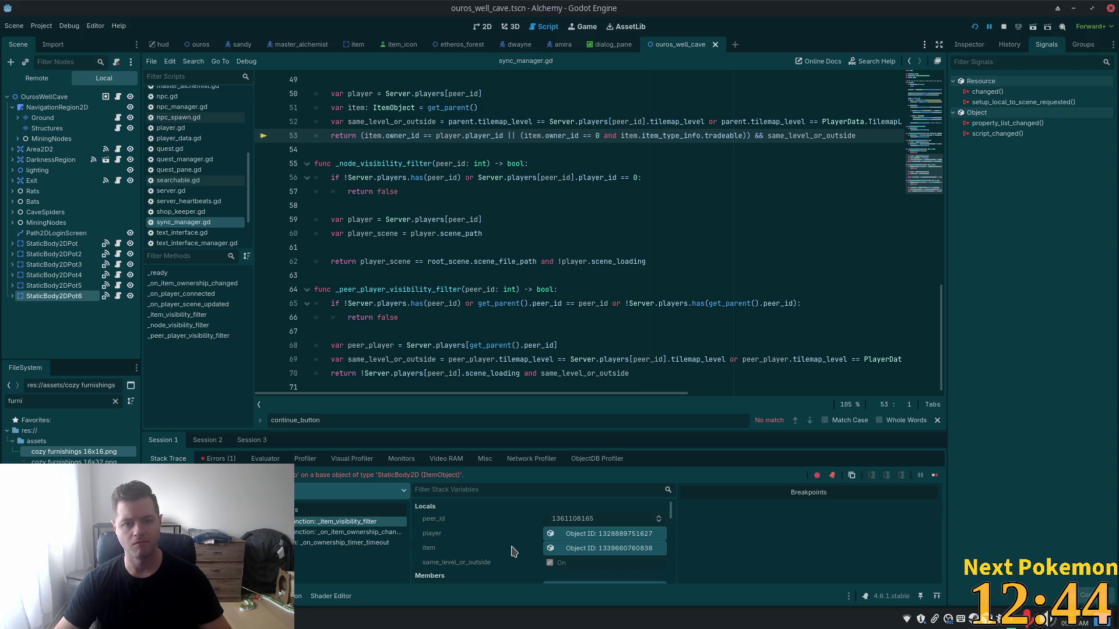
- Change line 53's check to item.tradeable and save sync_manager.gd
double_click(675, 135)
key(BackSpace)
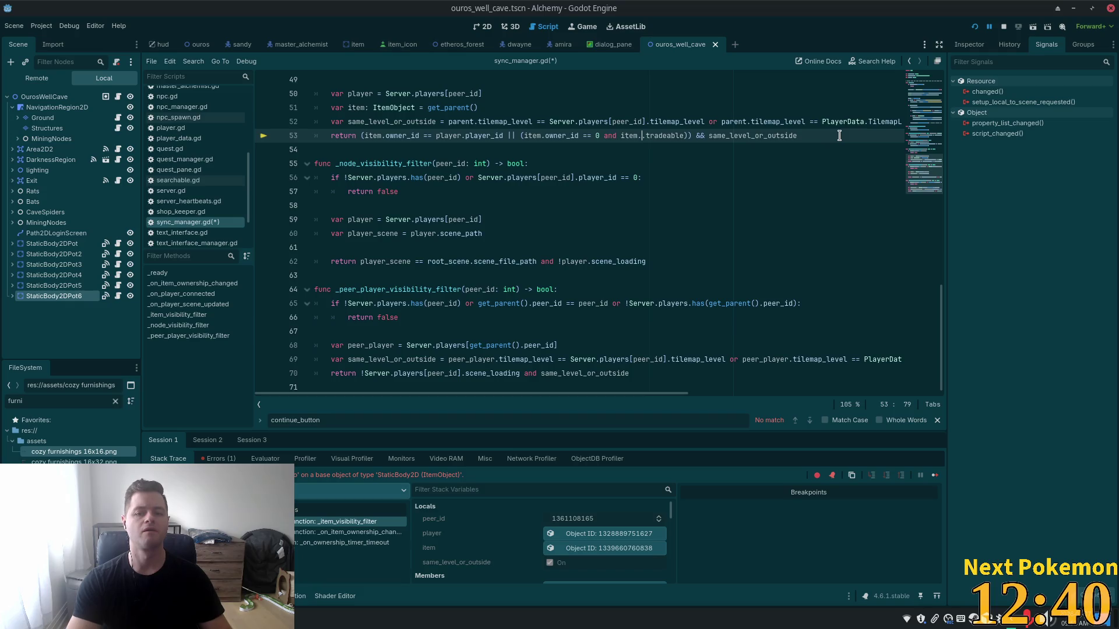
key(BackSpace)
key(ctrl+s)
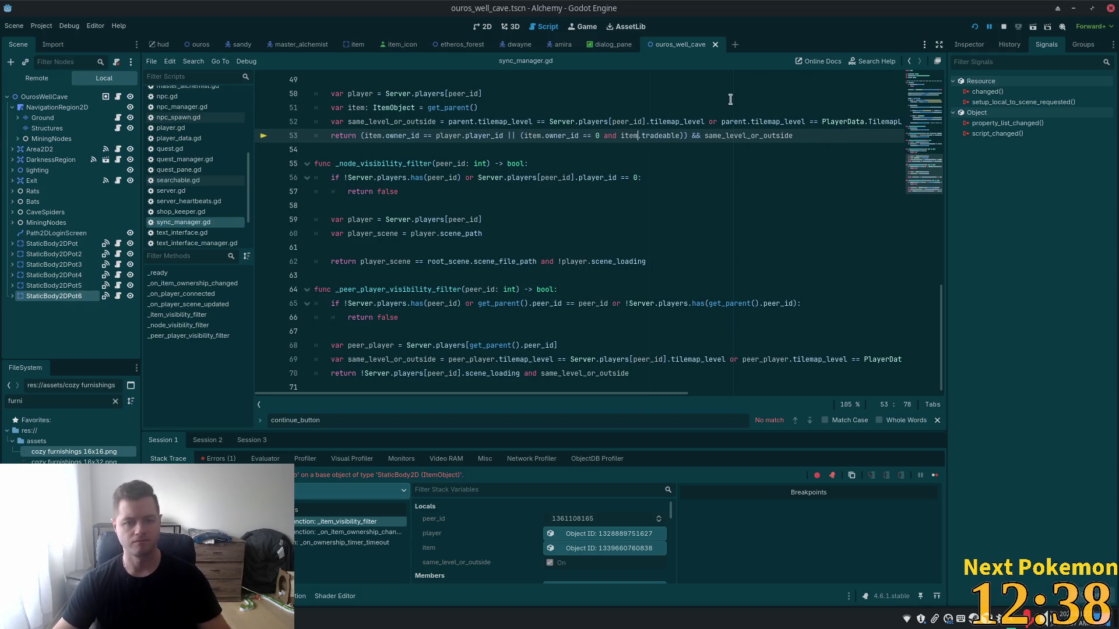
- Inspect the dropped item's remote properties from the paused visibility filter frame
click(584, 554)
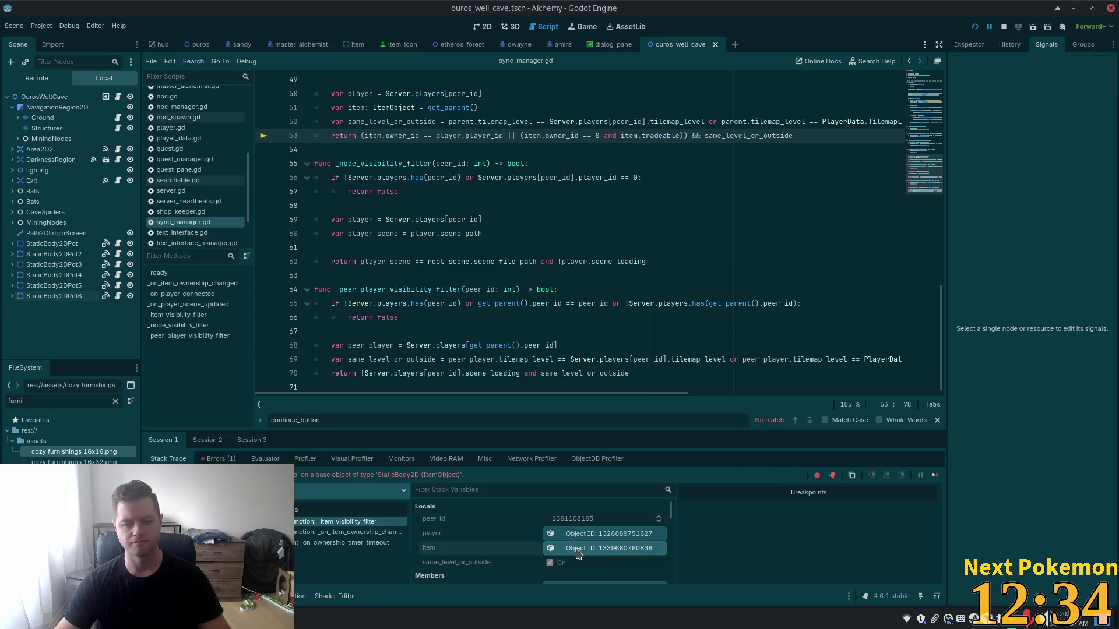
click(344, 522)
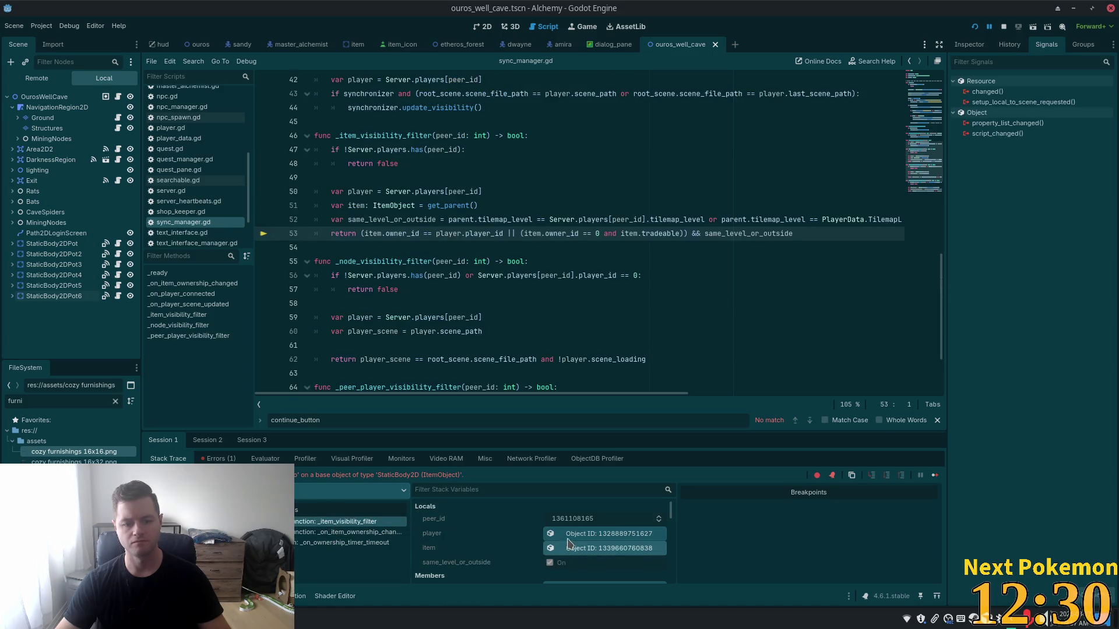
click(568, 545)
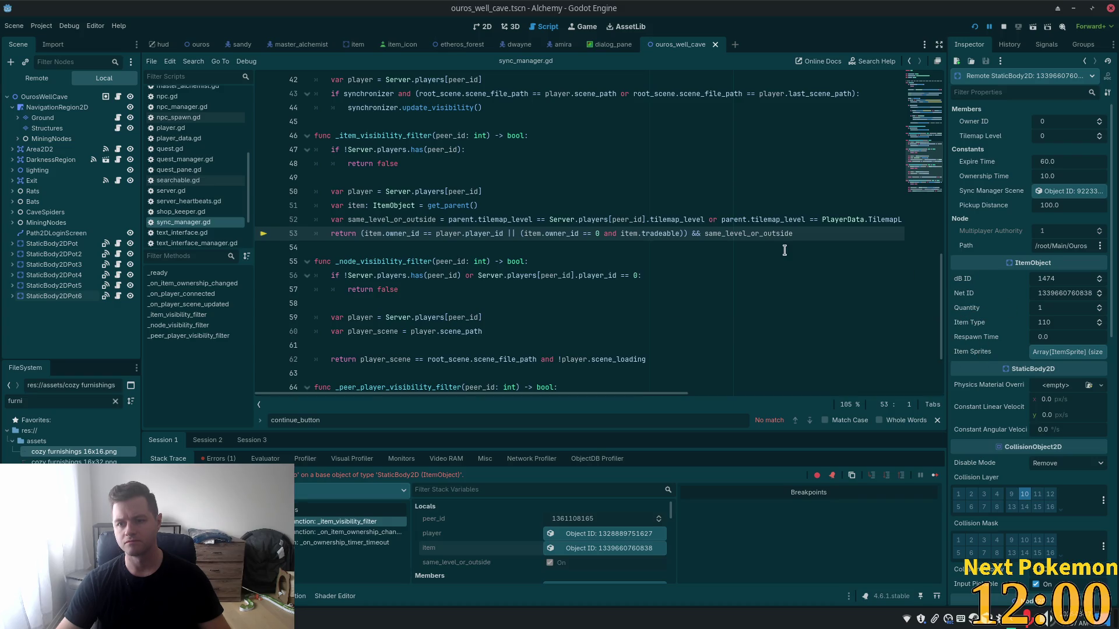
- Open item_object.gd through the quick file search
click(427, 160)
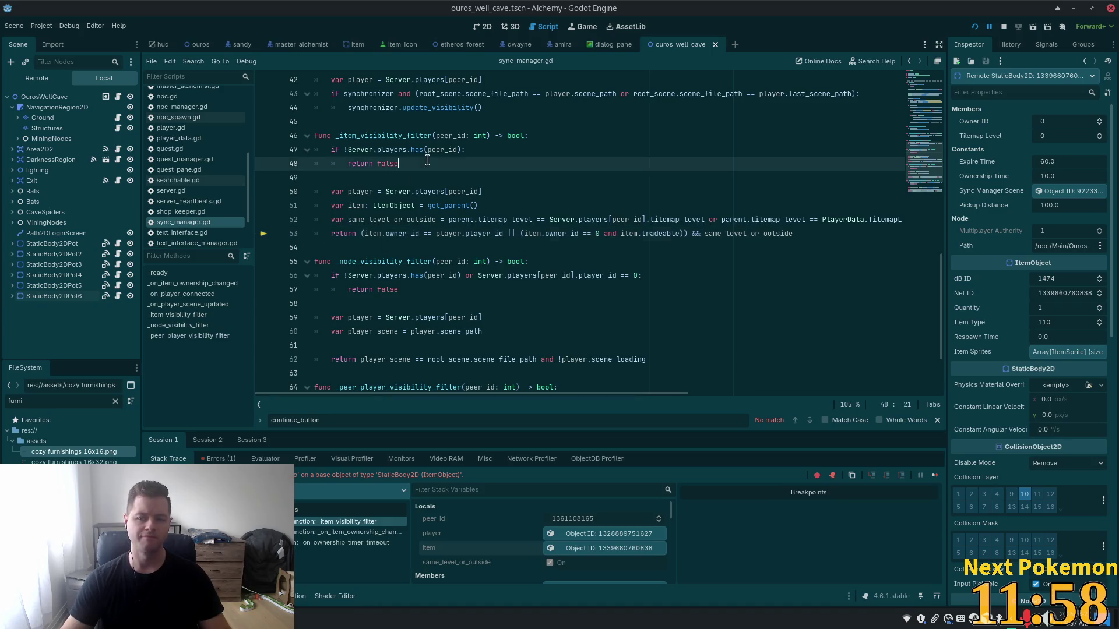
key(shift+alt+o)
text(item)
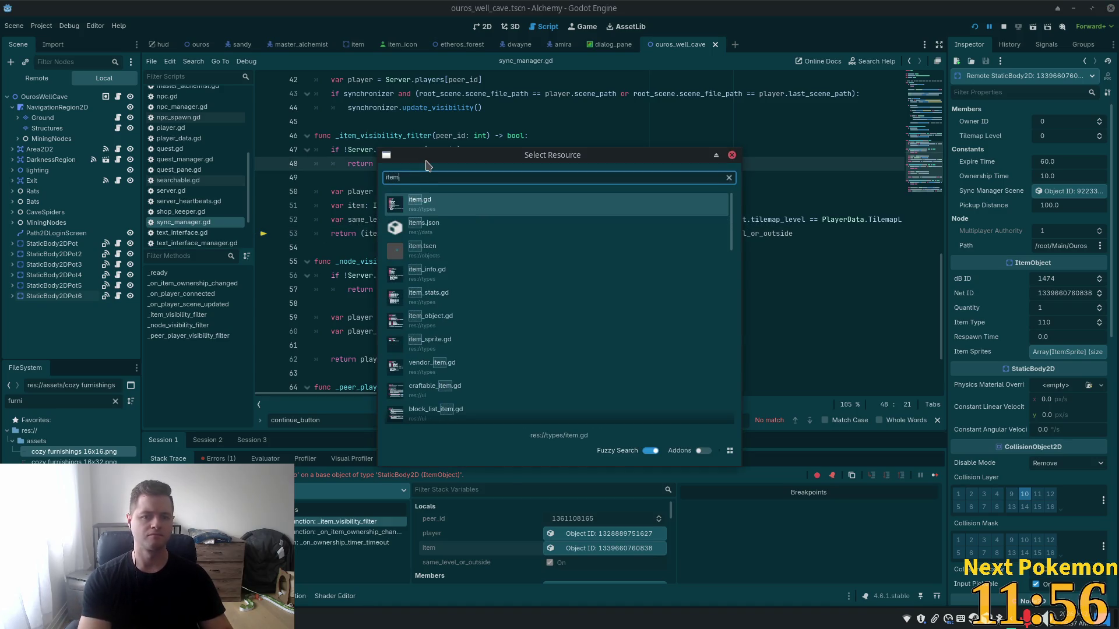
text(_objkec)
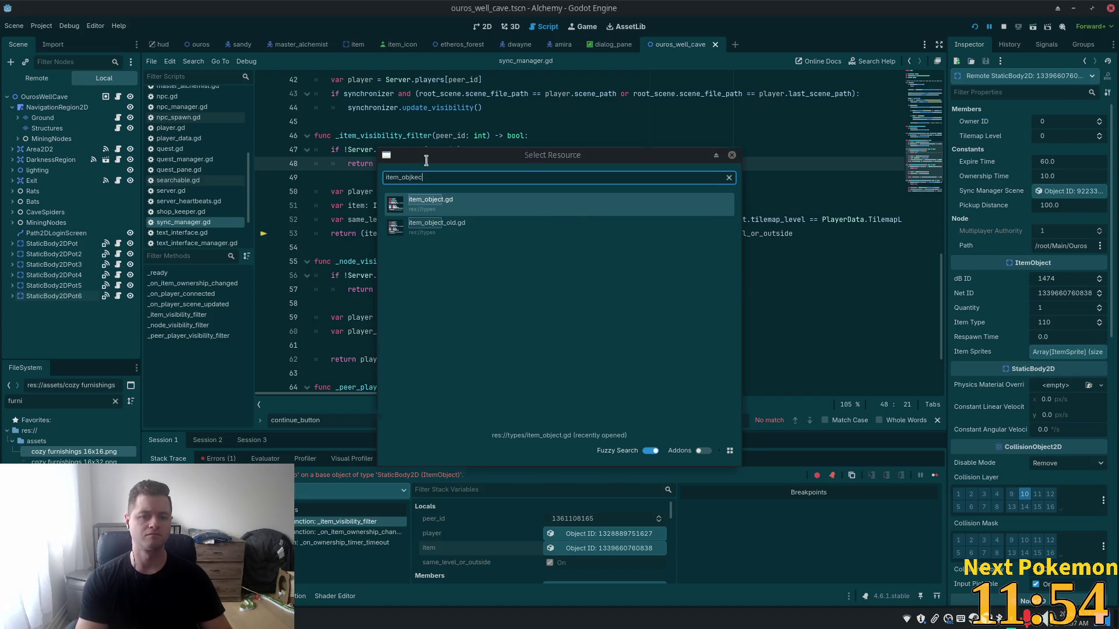
click(416, 200)
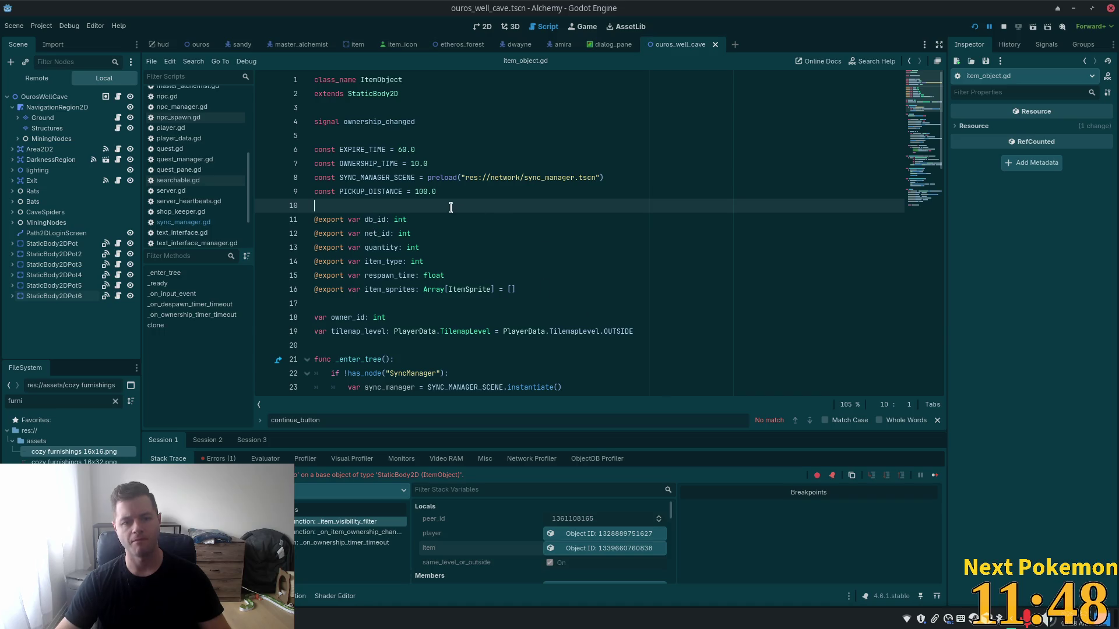
- Declare 'var tradeable: bool = true' after tilemap_level, save, and return to sync_manager.gd
click(521, 290)
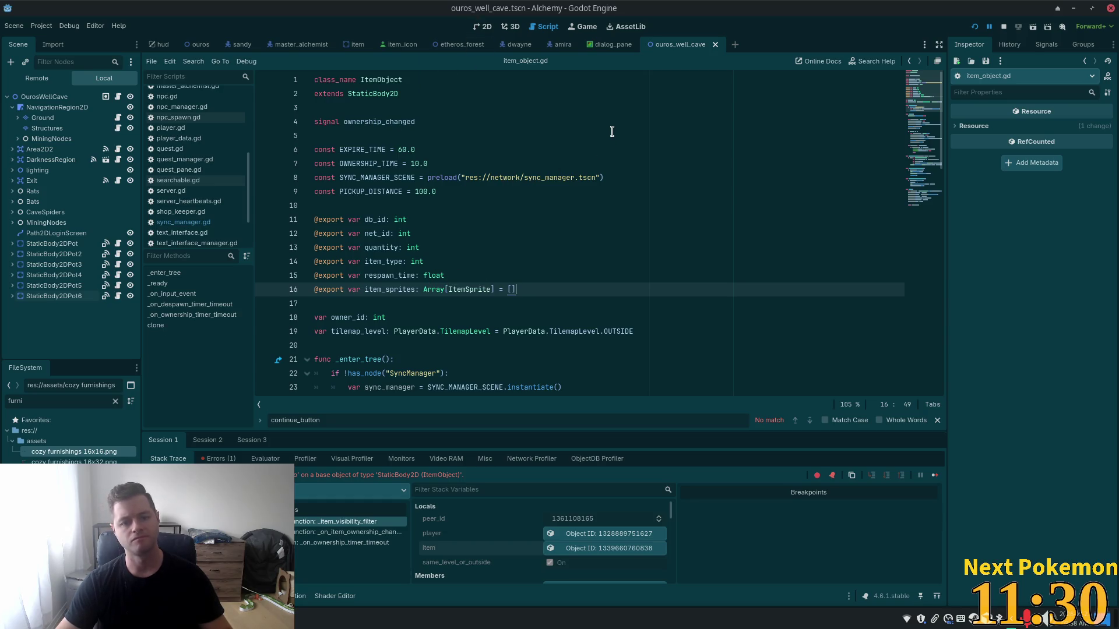
key(Return)
text(export)
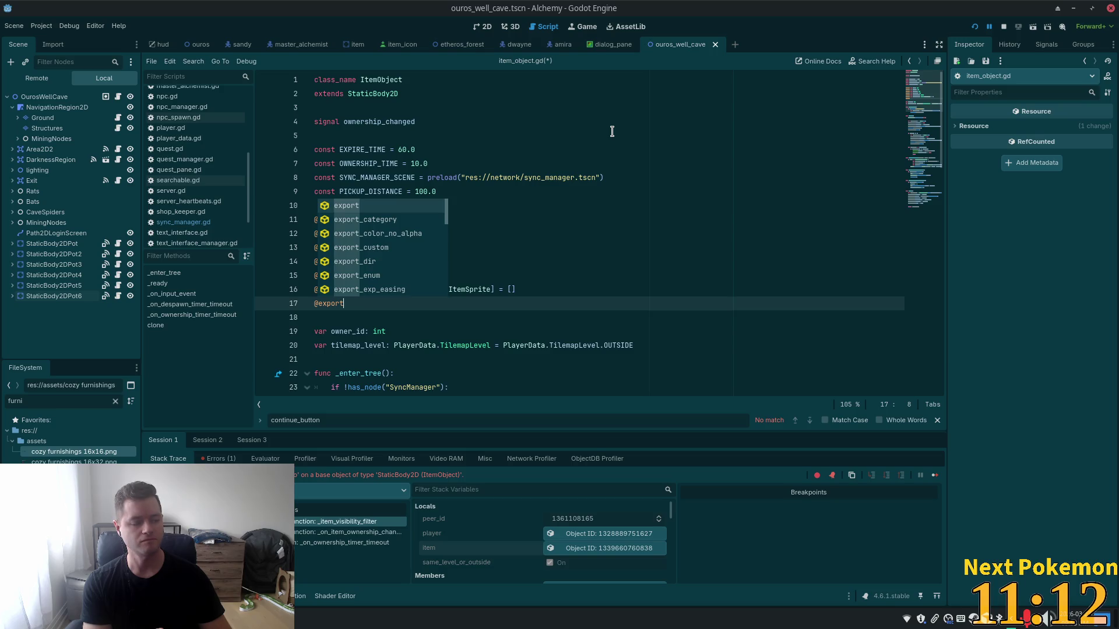
key(BackSpace)
key(BackSpace)
key(BackSpace)
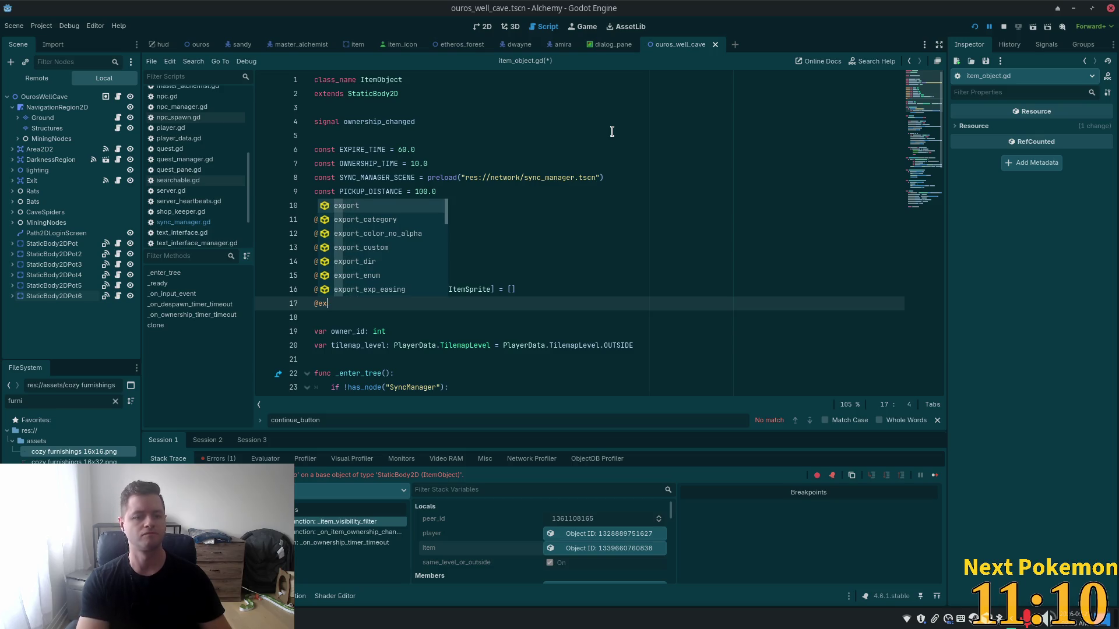
key(BackSpace)
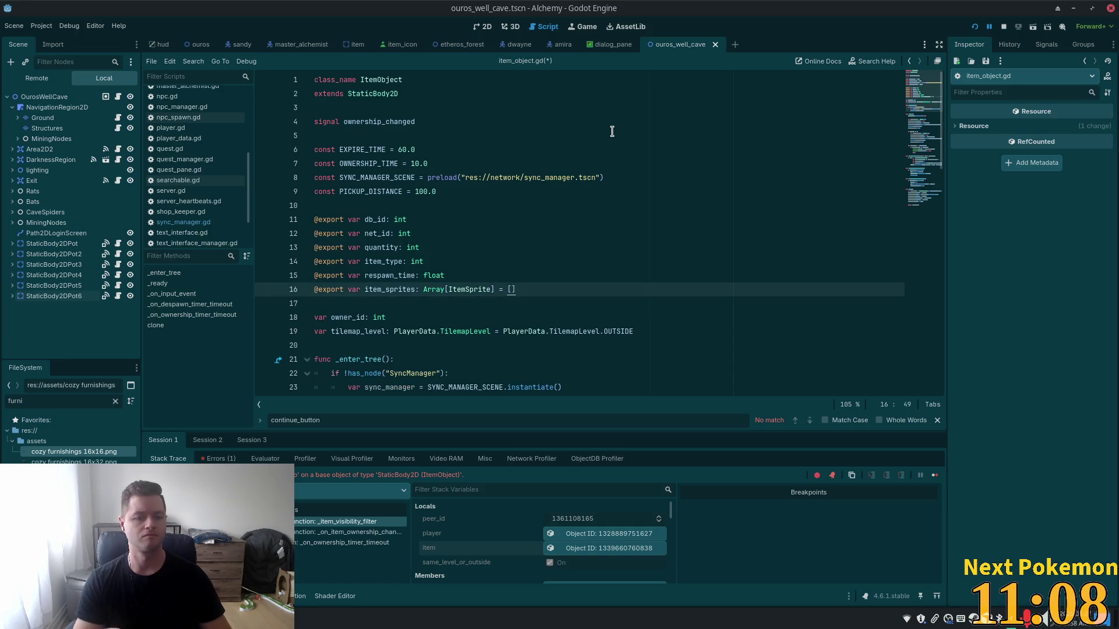
key(Down)
key(Down)
key(Down)
key(Return)
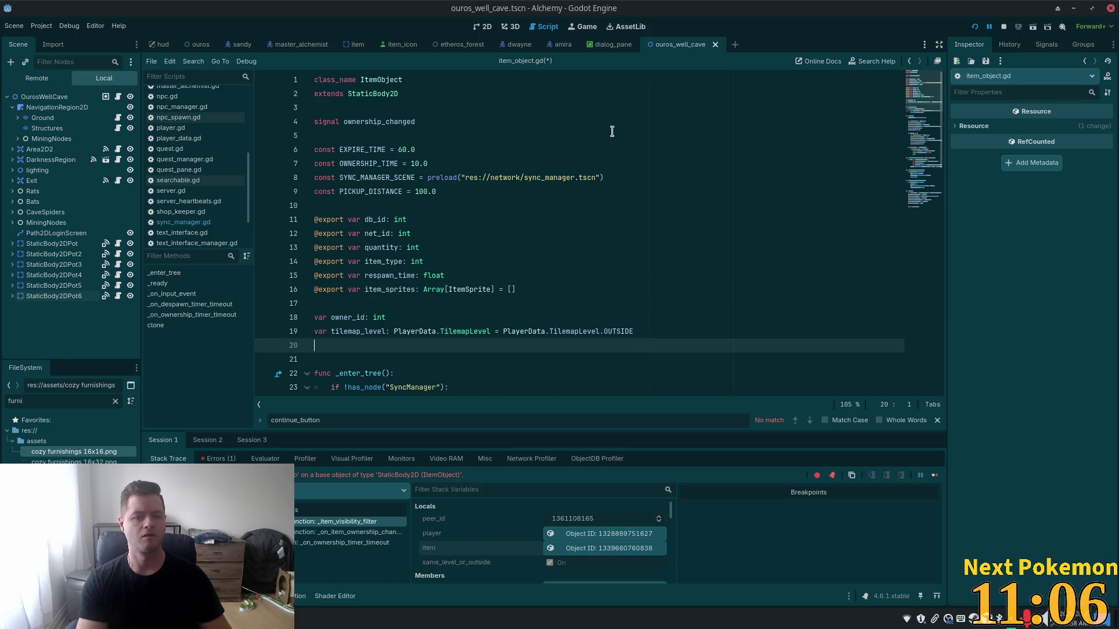
text(var trade)
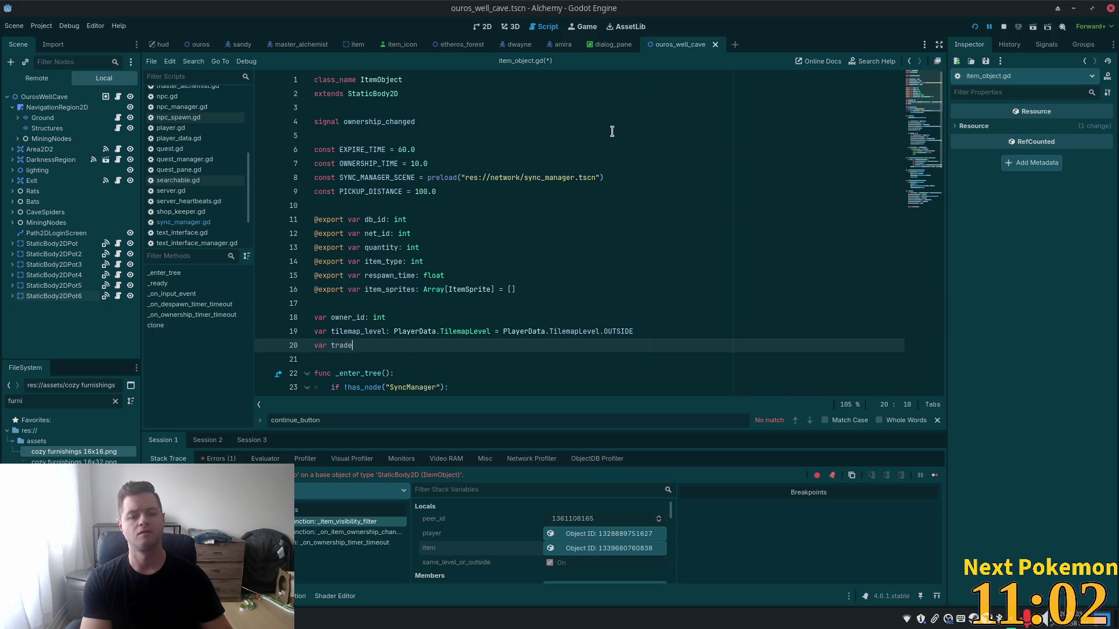
text(able)
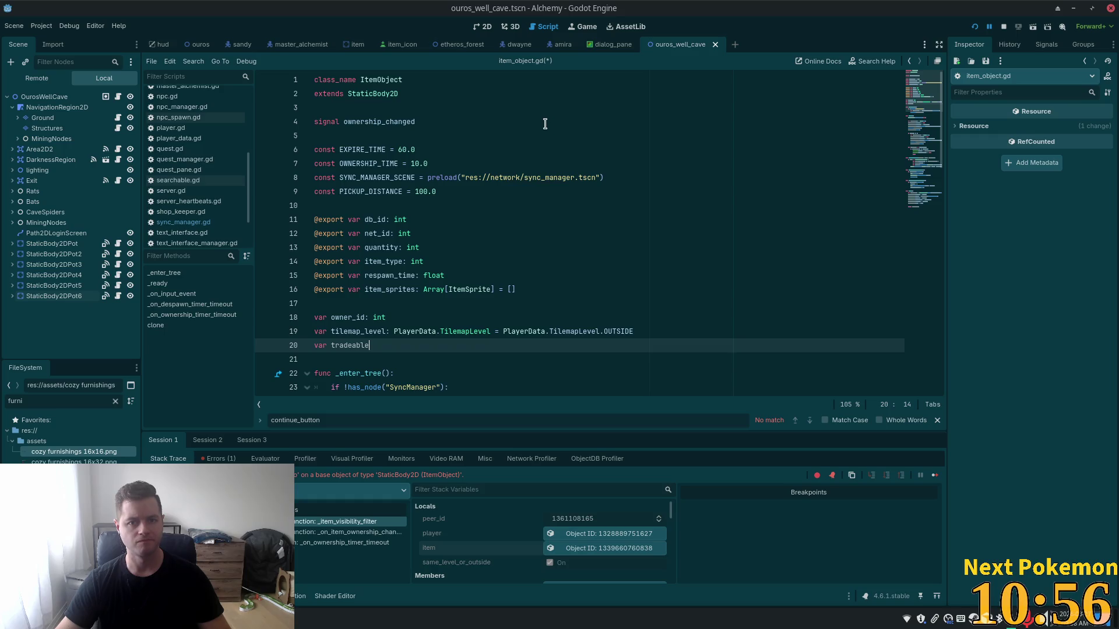
key(ctrl+s)
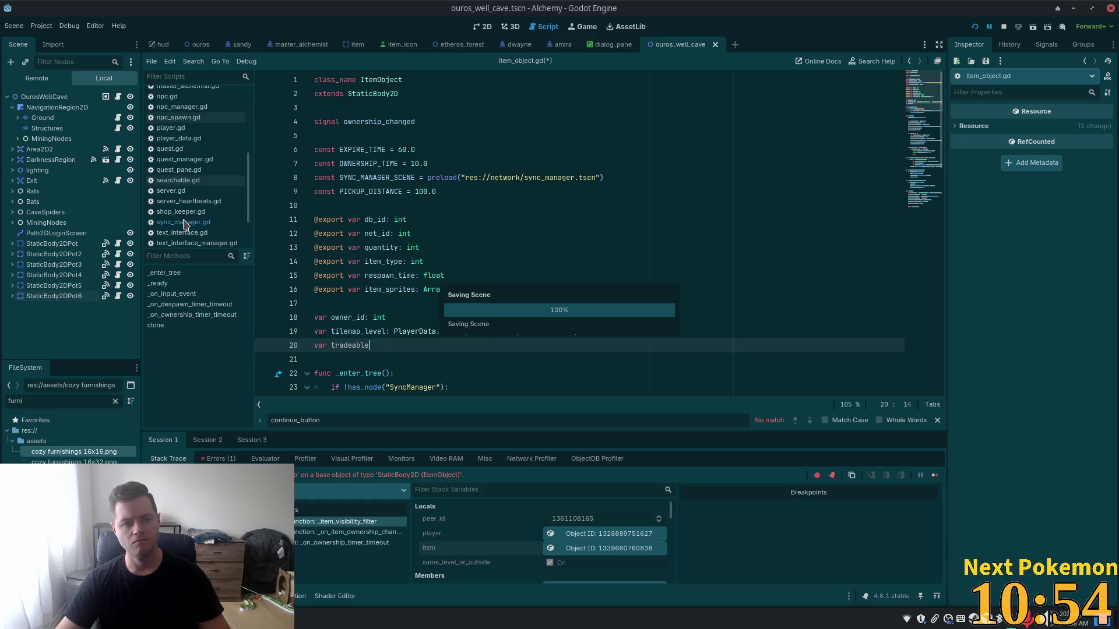
text(: boo)
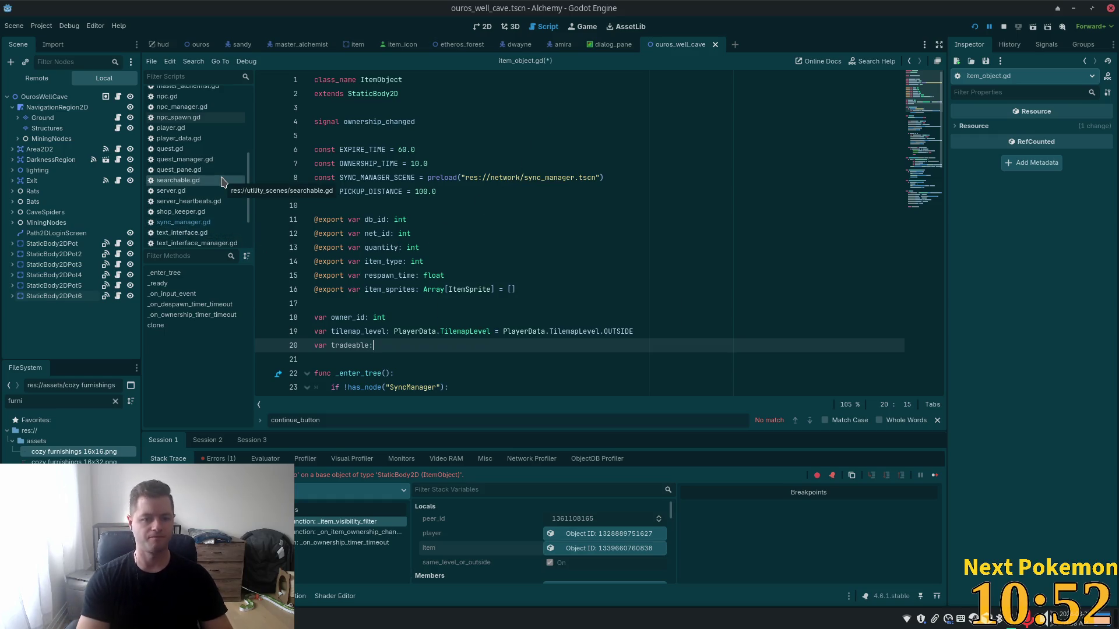
text(l = true)
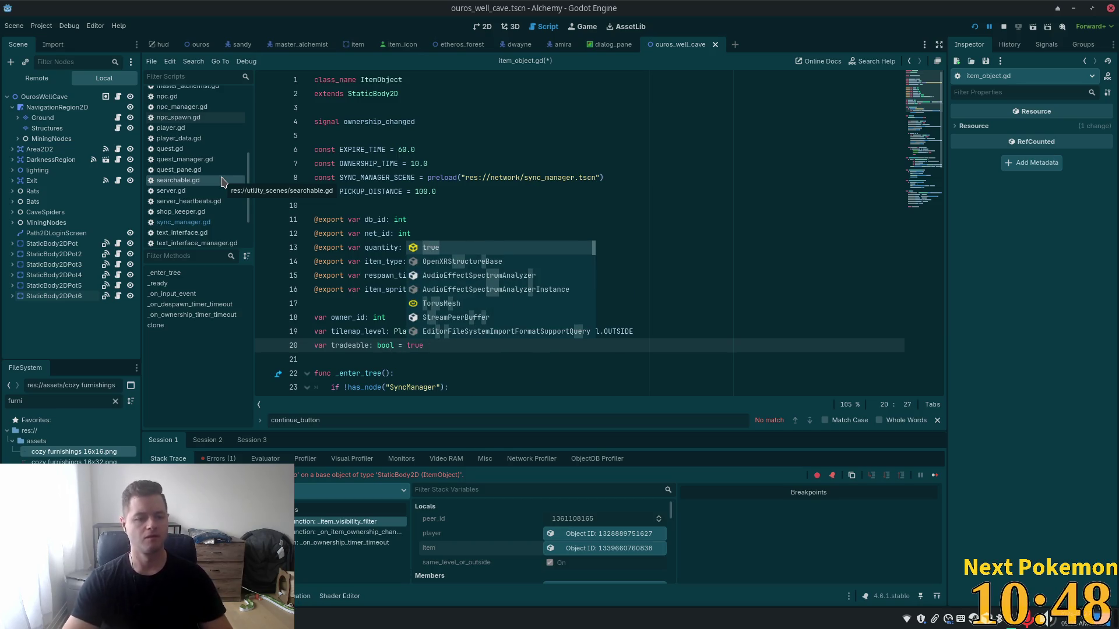
key(ctrl+s)
click(165, 224)
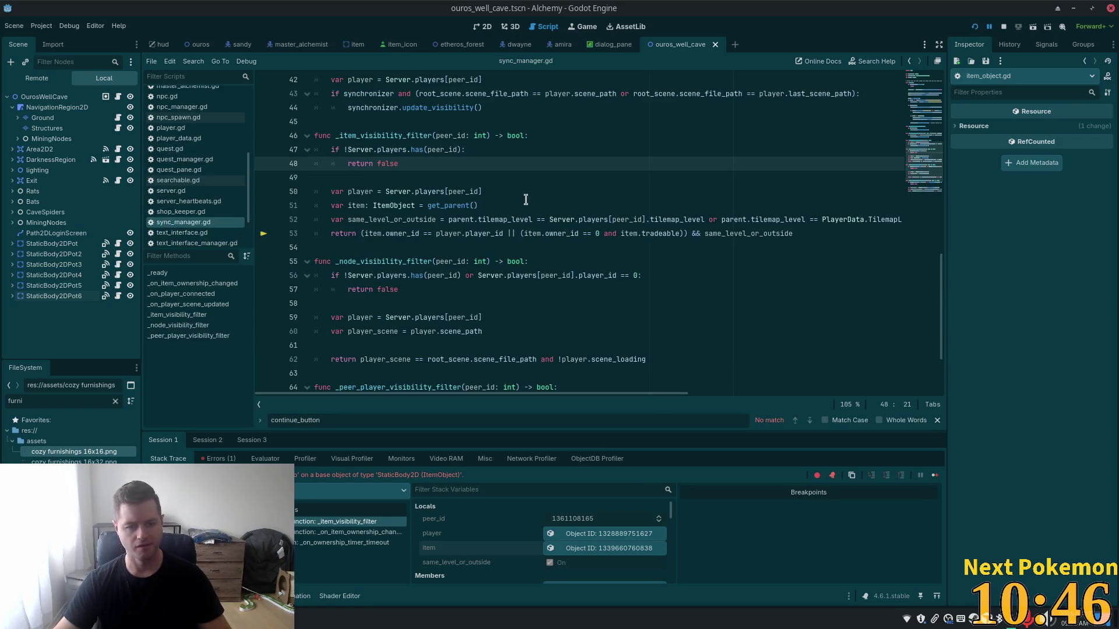
- Search sync_manager.gd for where _item_visibility_filter is registered
double_click(385, 135)
key(ctrl+f)
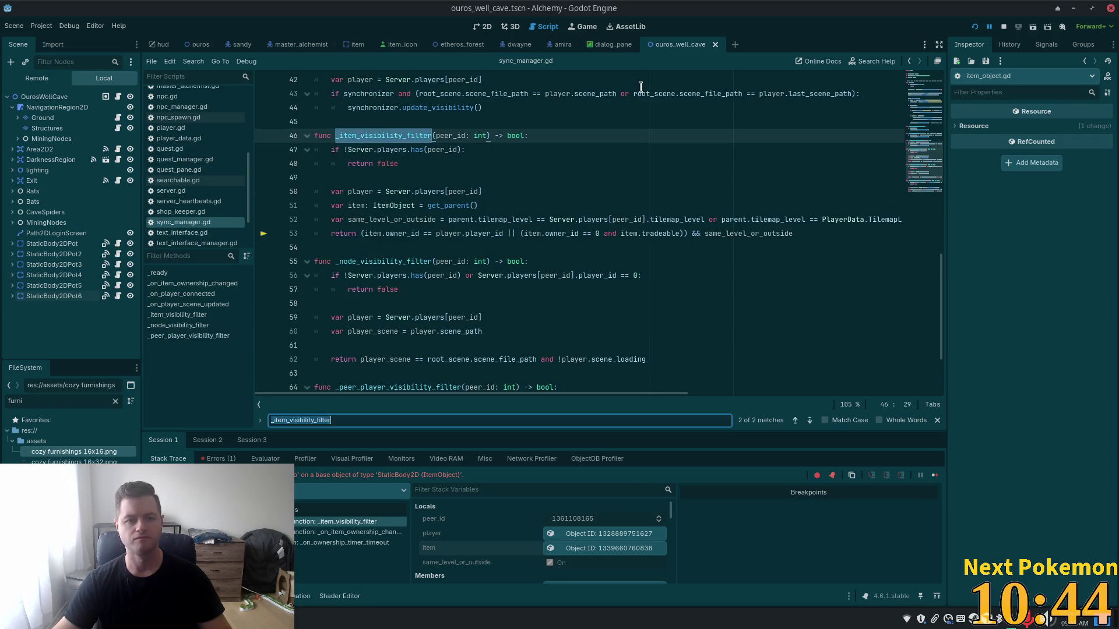
key(Return)
scroll(350, 190, up, 2)
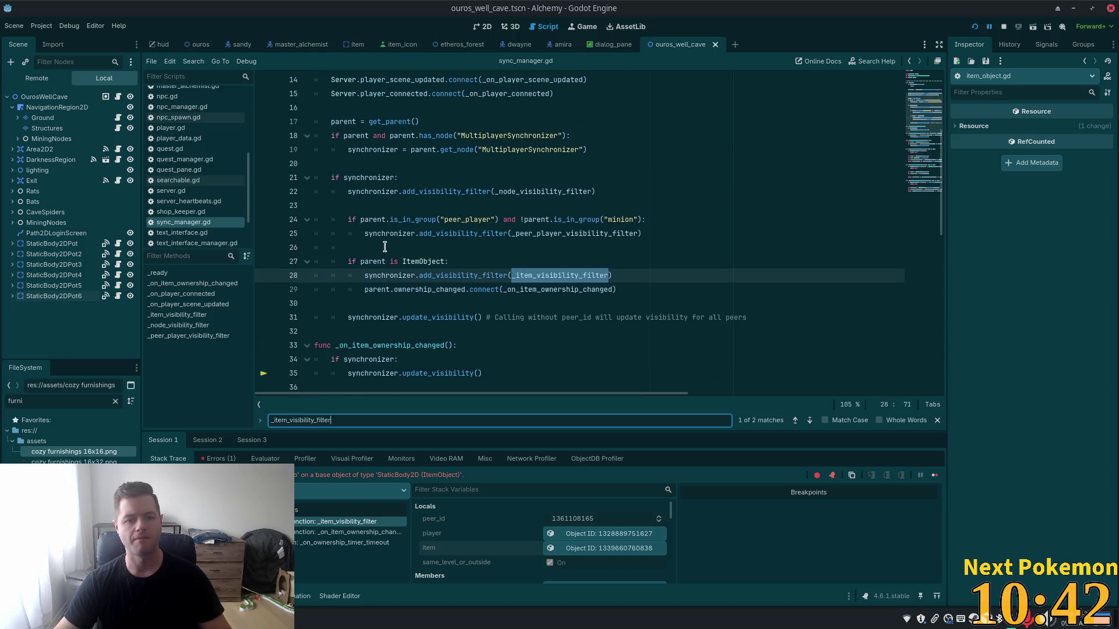
scroll(562, 226, up, 3)
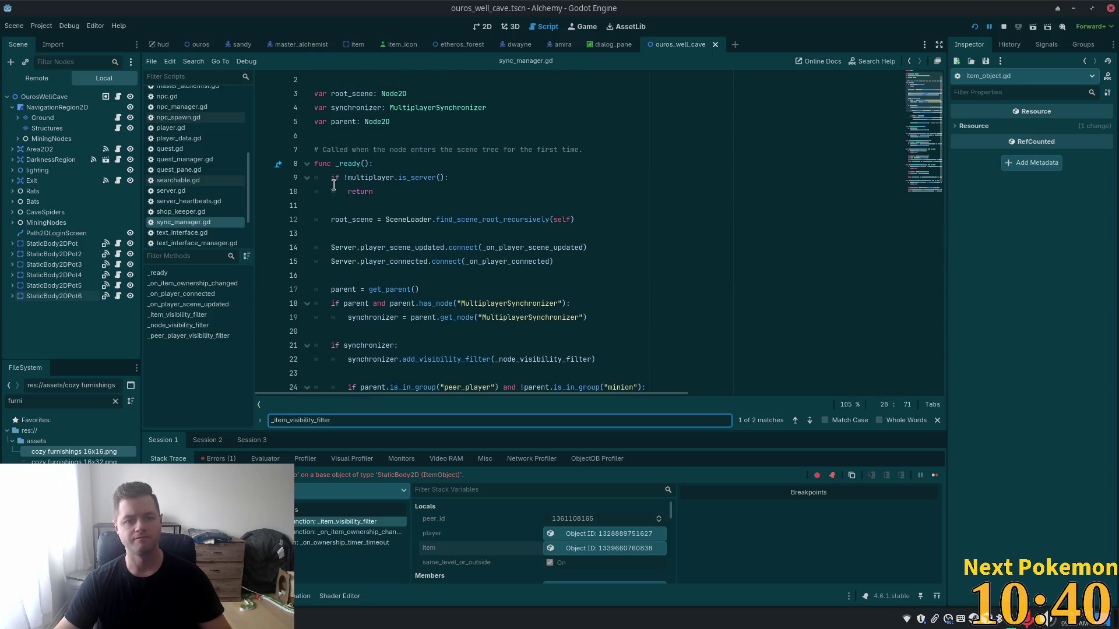
scroll(438, 233, down, 4)
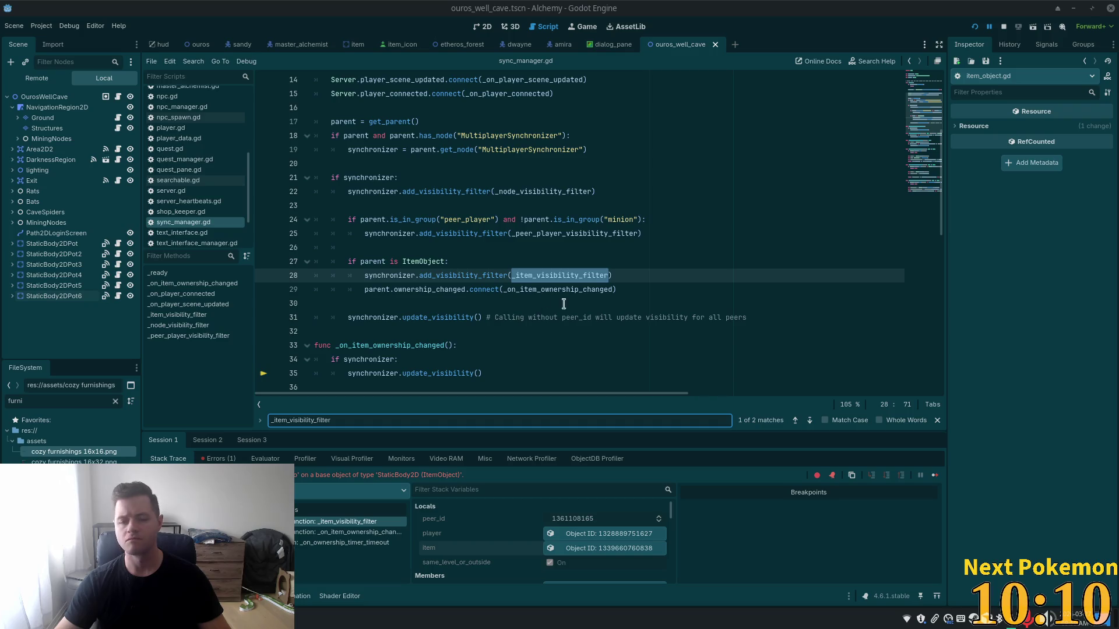
- Close the in-script search, scroll back to the top, and switch to Cursor
click(590, 233)
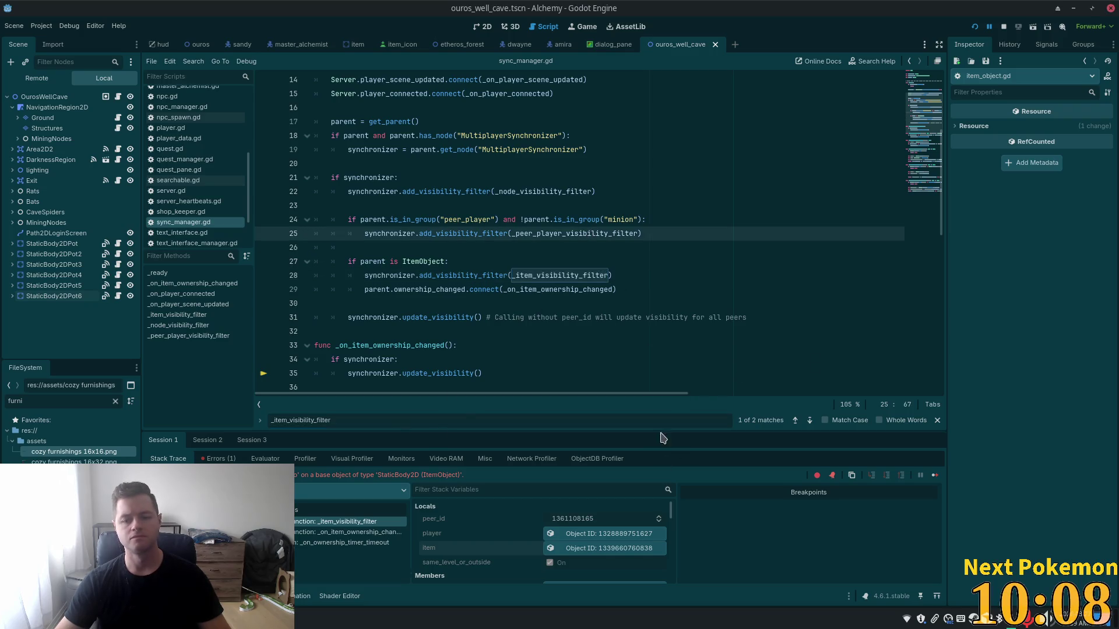
click(400, 420)
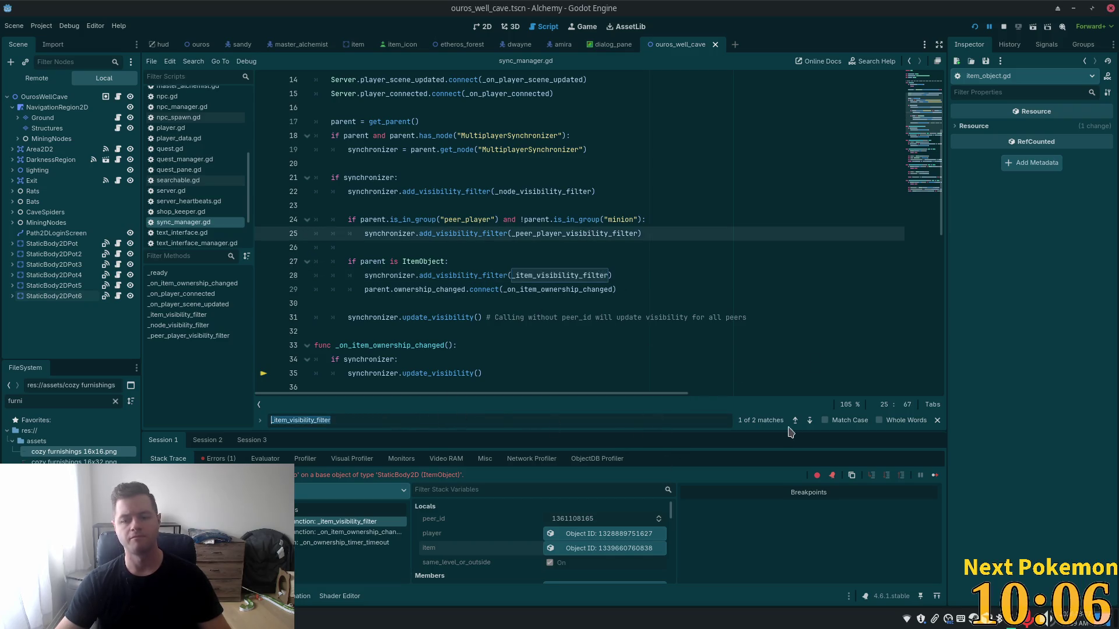
click(937, 420)
click(547, 220)
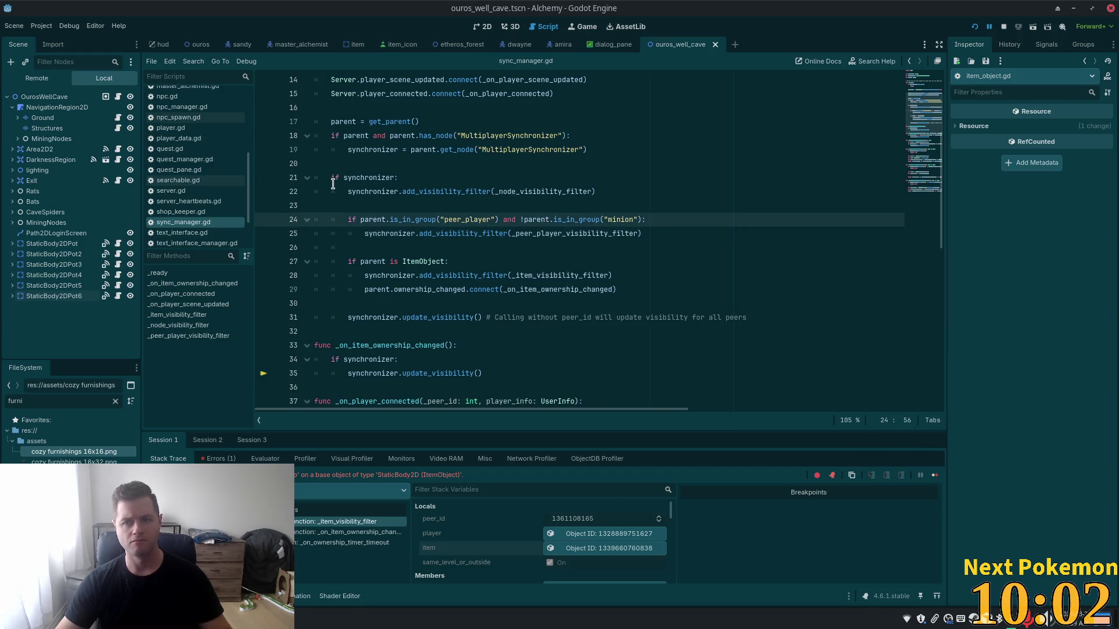
scroll(438, 216, up, 5)
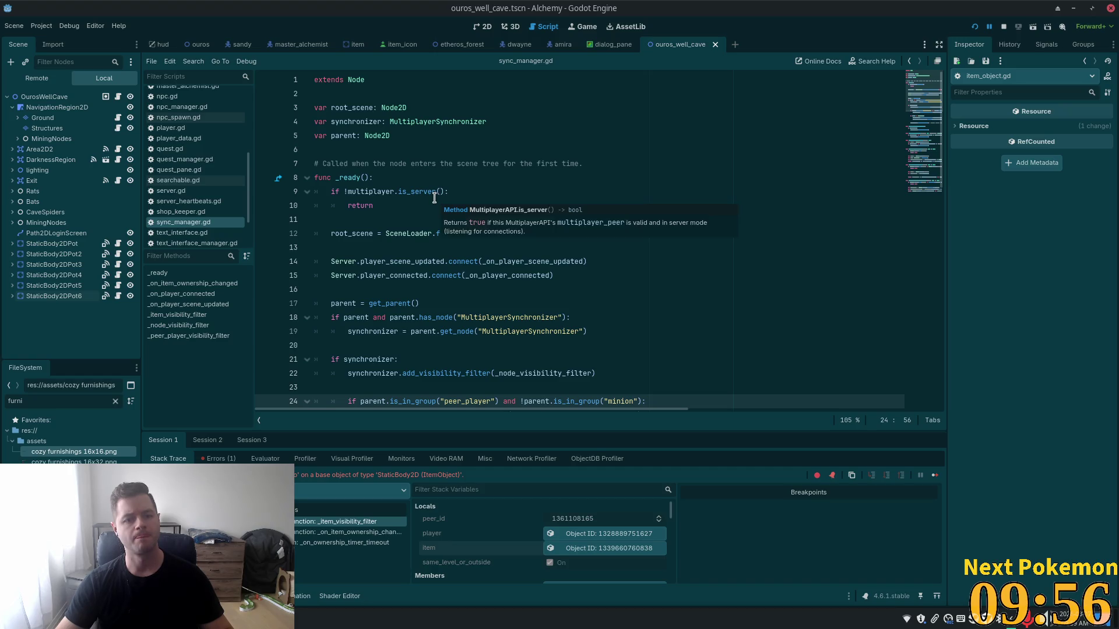
key(alt+Tab)
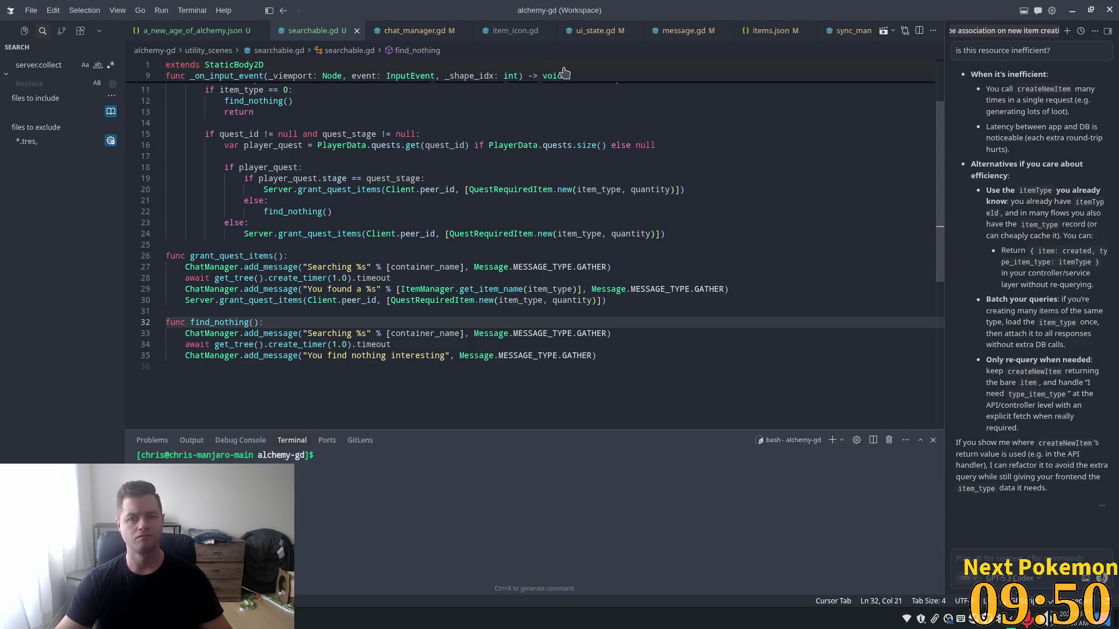
- Open item_object.gd through quick file search
key(ctrl+p)
text(item)
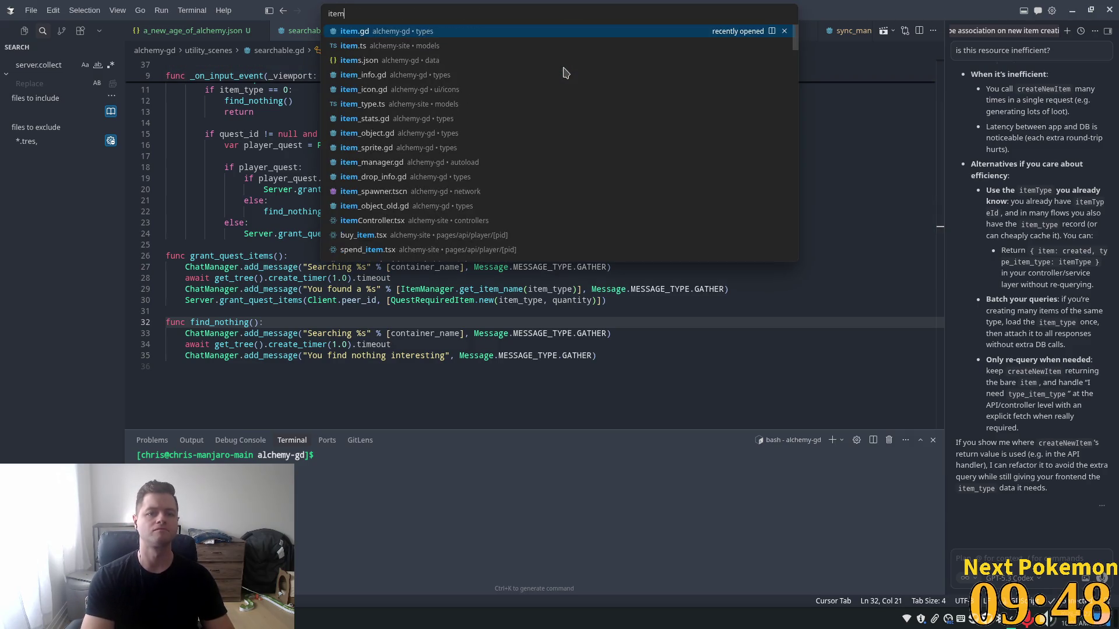
text(_objec)
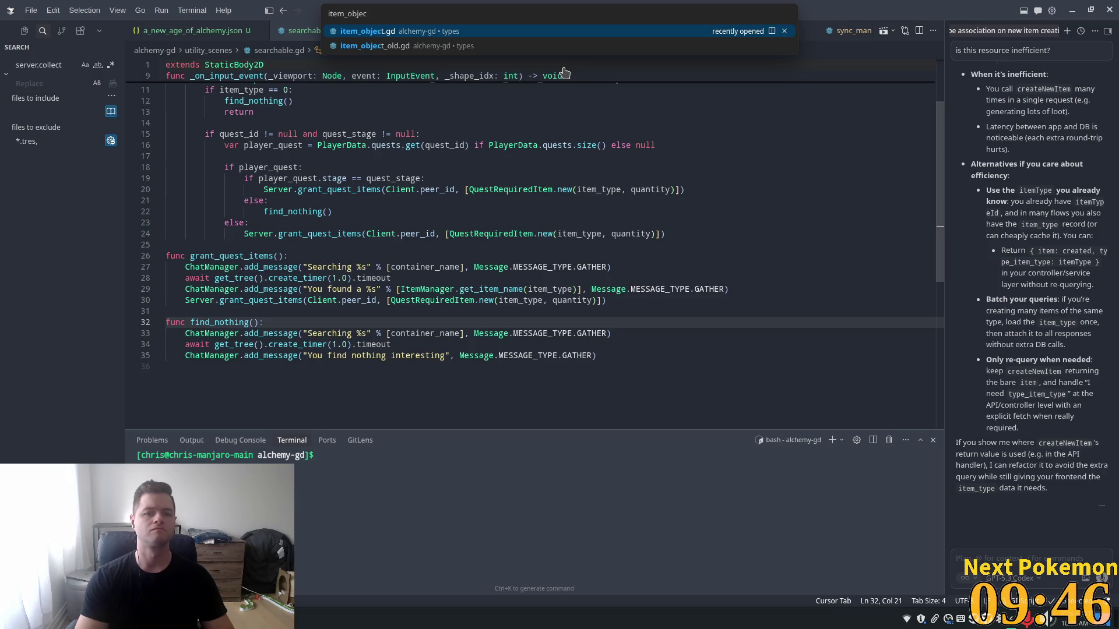
key(Return)
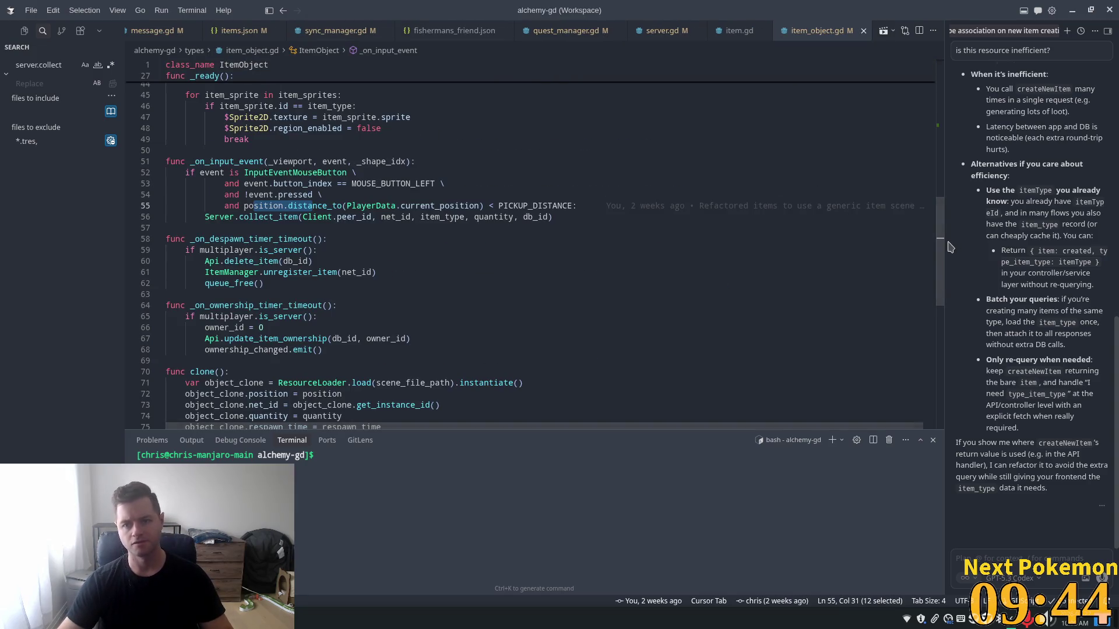
scroll(225, 232, up, 10)
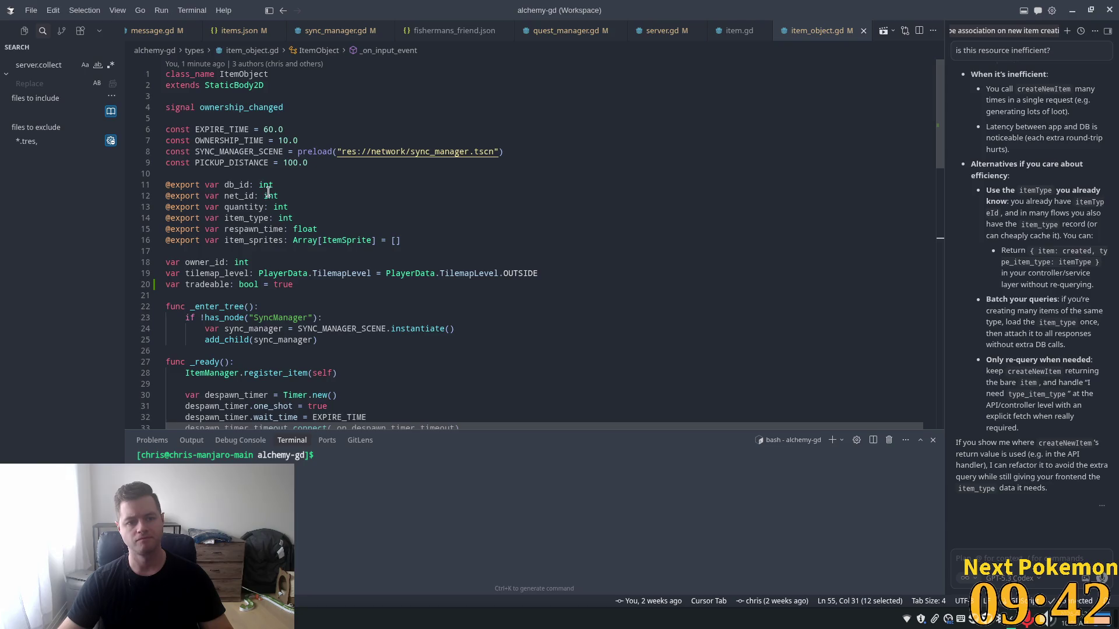
- Search the open files for 'respawn_' and open the match in item_manager.gd
double_click(249, 218)
double_click(245, 229)
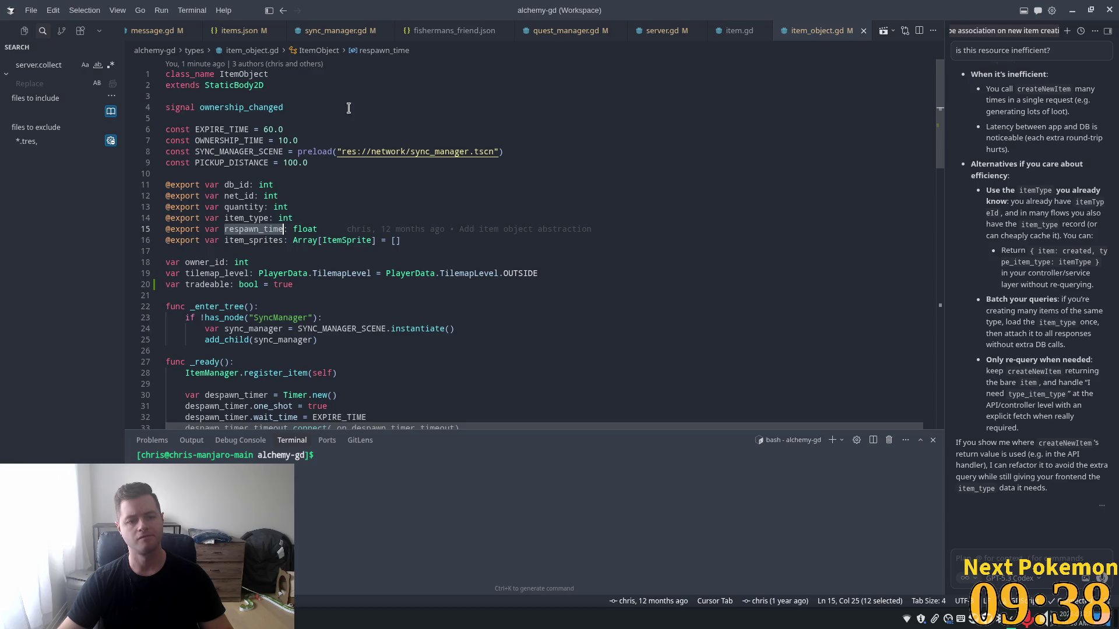
triple_click(14, 69)
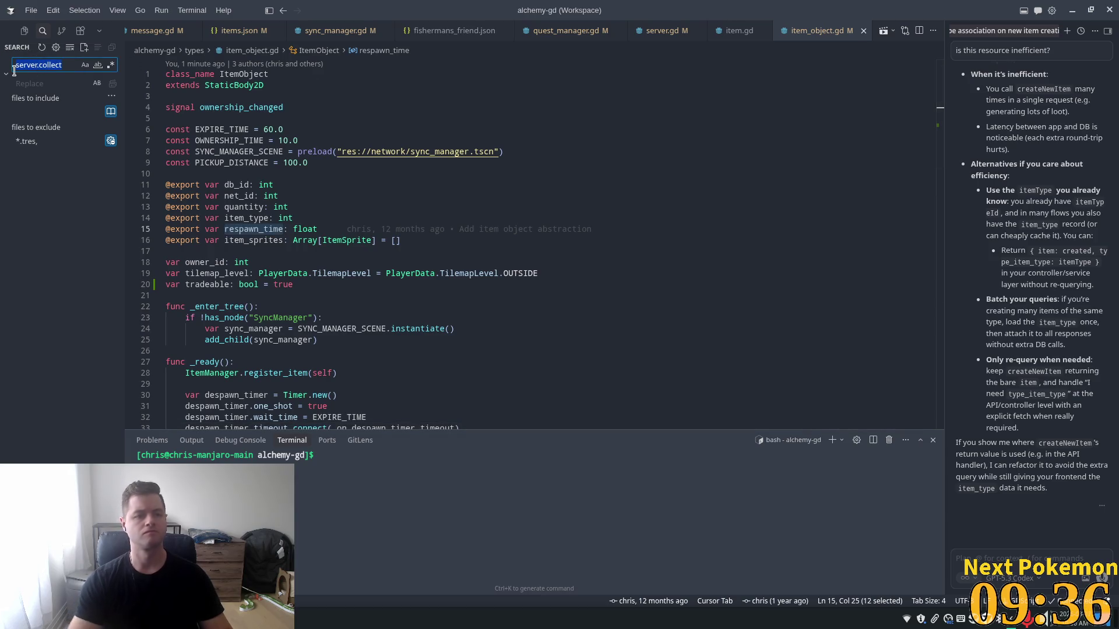
text(respawn_)
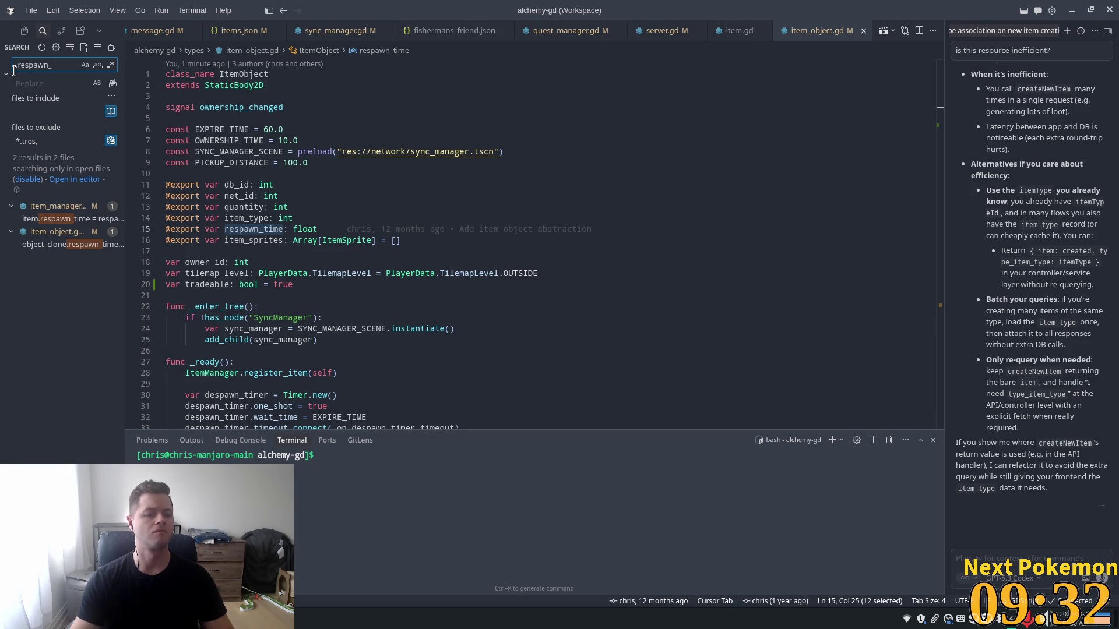
click(39, 221)
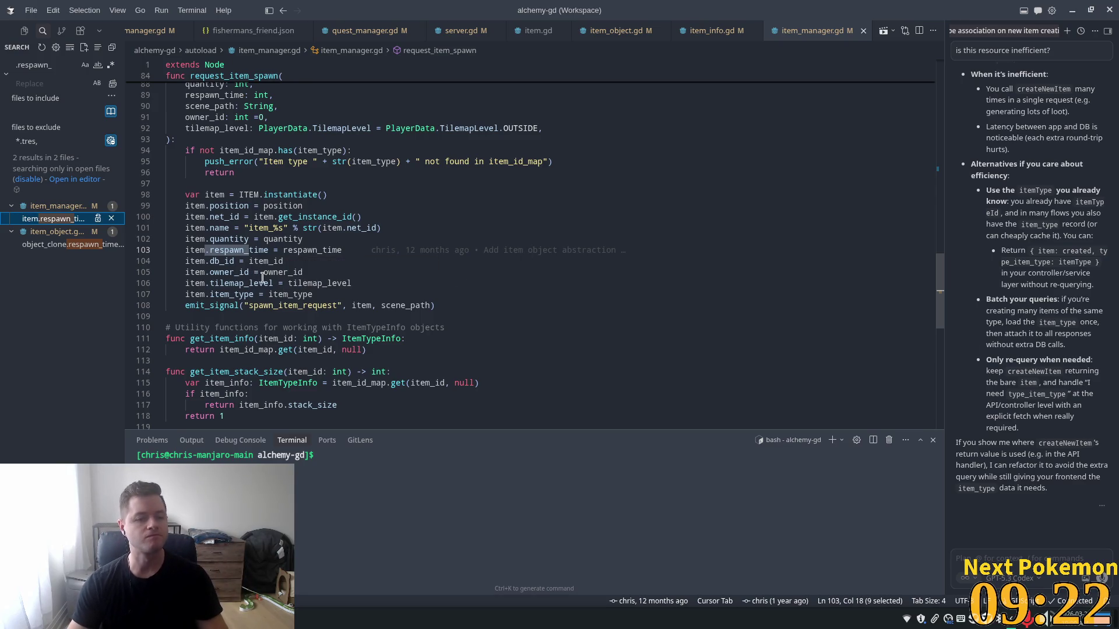
- Add 'item.tradeable = tradeable' below the item_type assignment on line 107
click(391, 296)
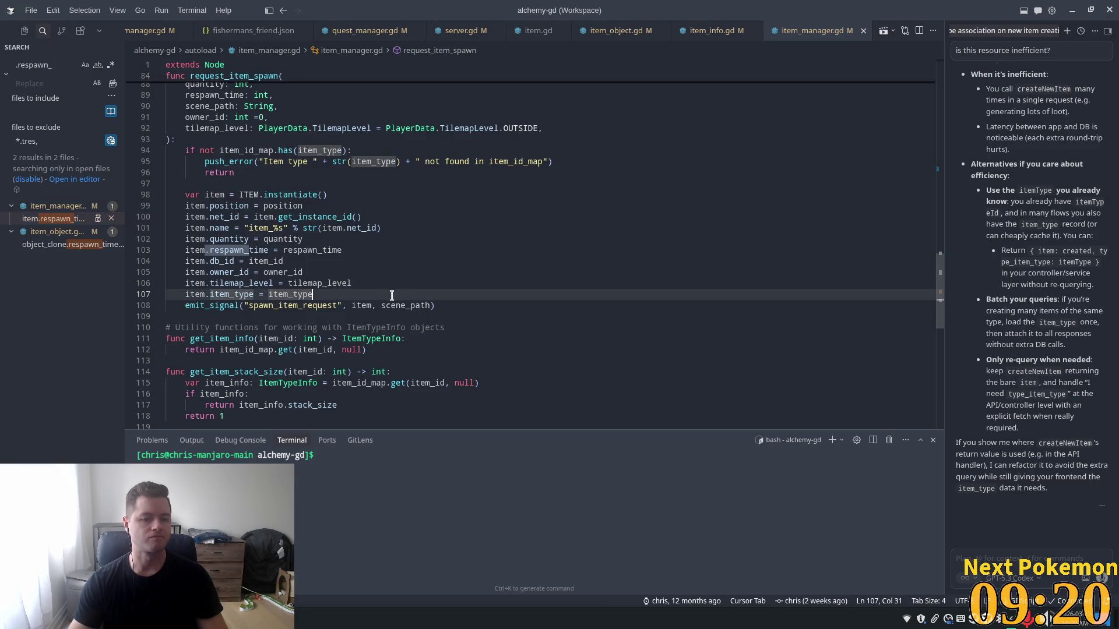
key(Return)
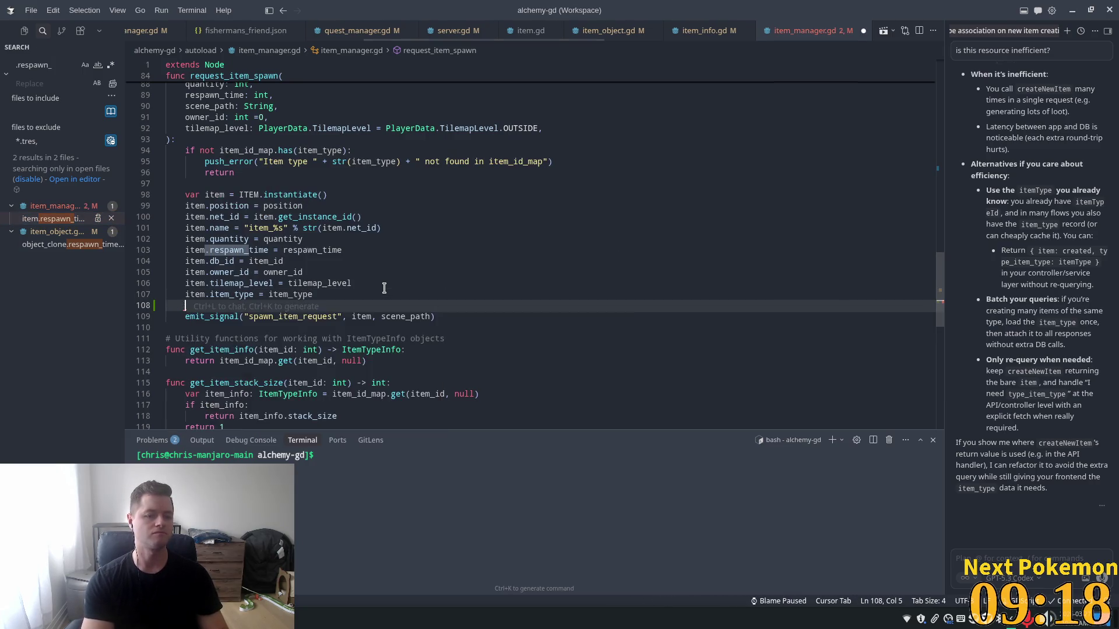
text(item.)
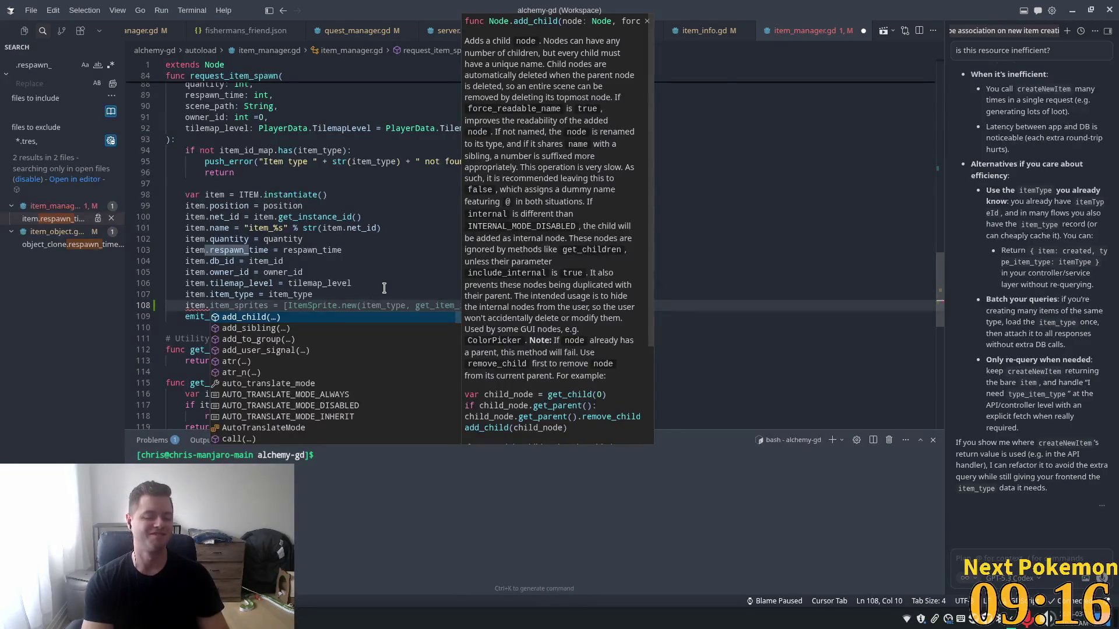
text(trade)
key(Tab)
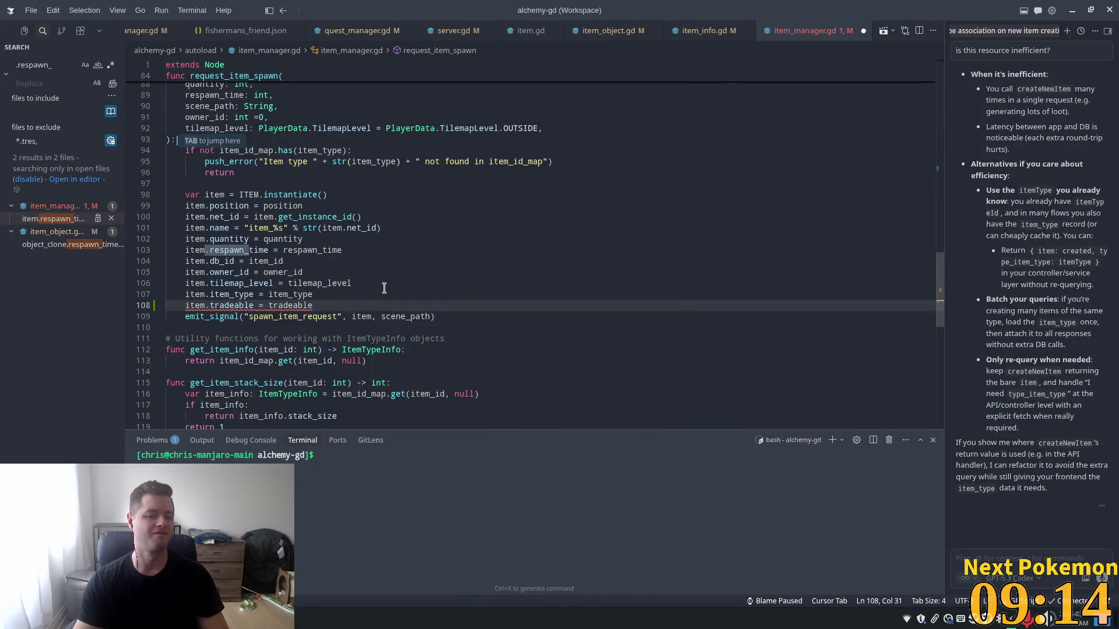
- Add a 'tradeable: bool = true' parameter to request_item_spawn and save item_manager.gd
click(264, 196)
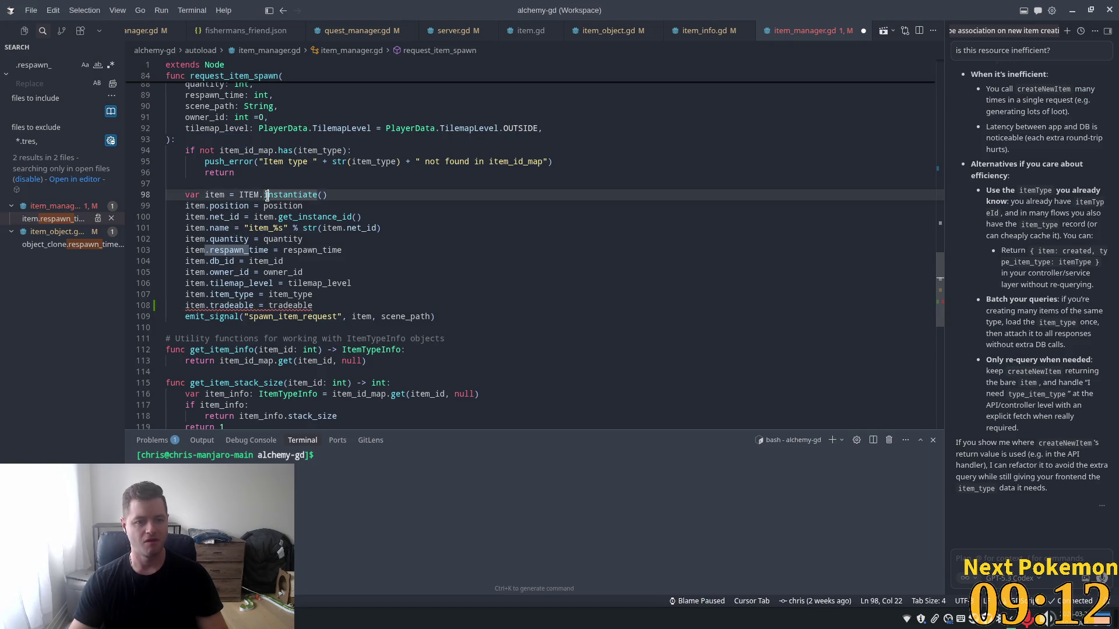
scroll(260, 196, up, 3)
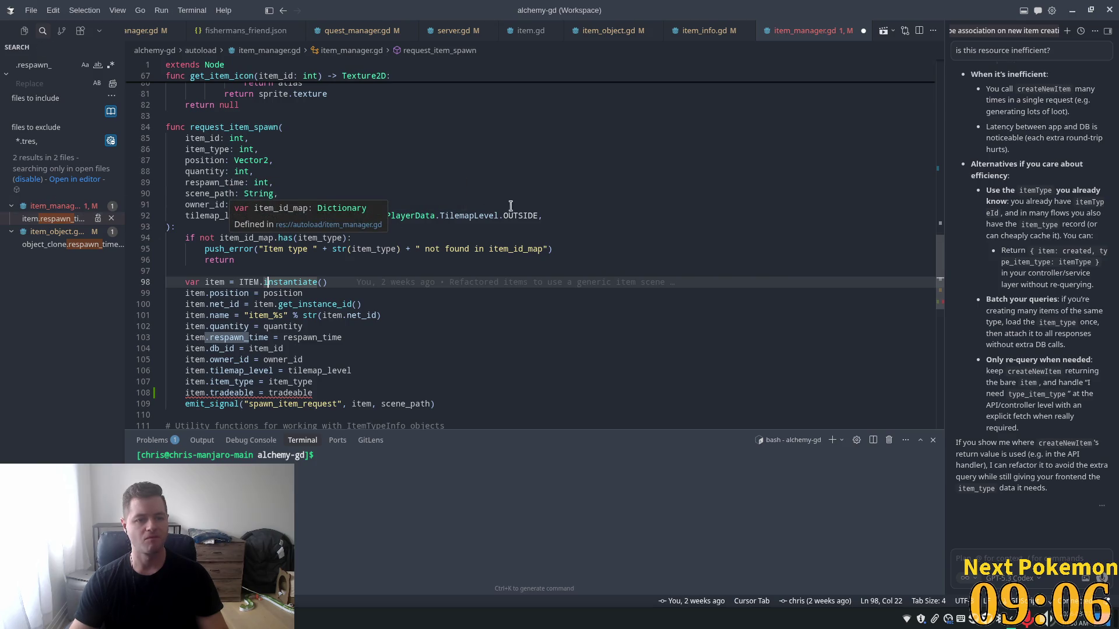
click(540, 217)
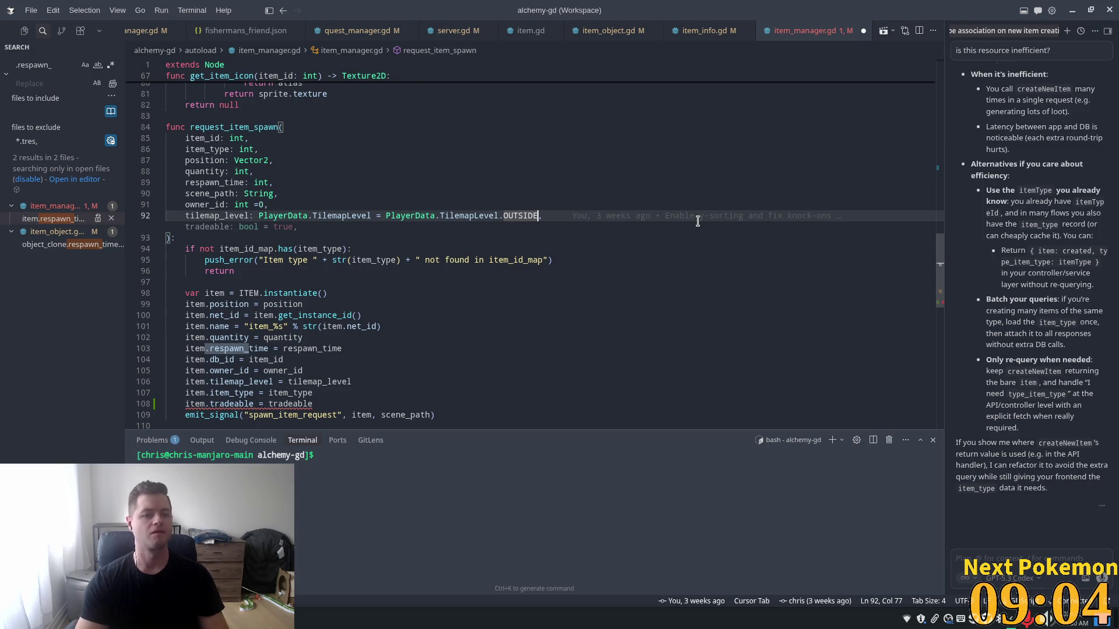
key(Tab)
key(ctrl+s)
key(Tab)
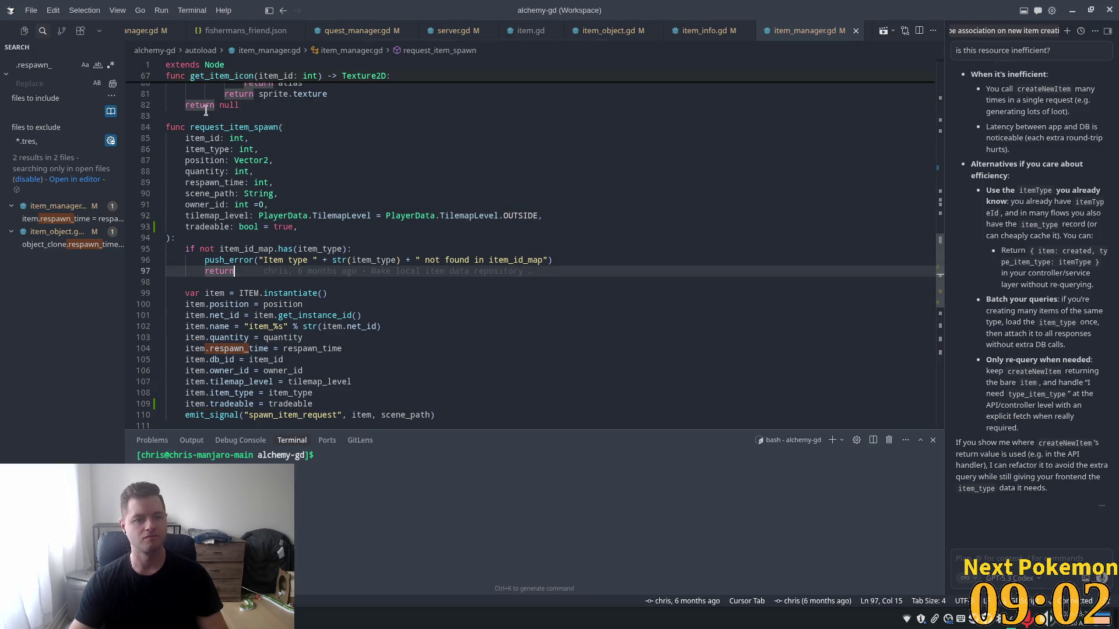
double_click(233, 127)
key(ctrl+c)
- Search for request_item_spawn calls and review each one in server.gd, including lines 848 and 697
triple_click(45, 66)
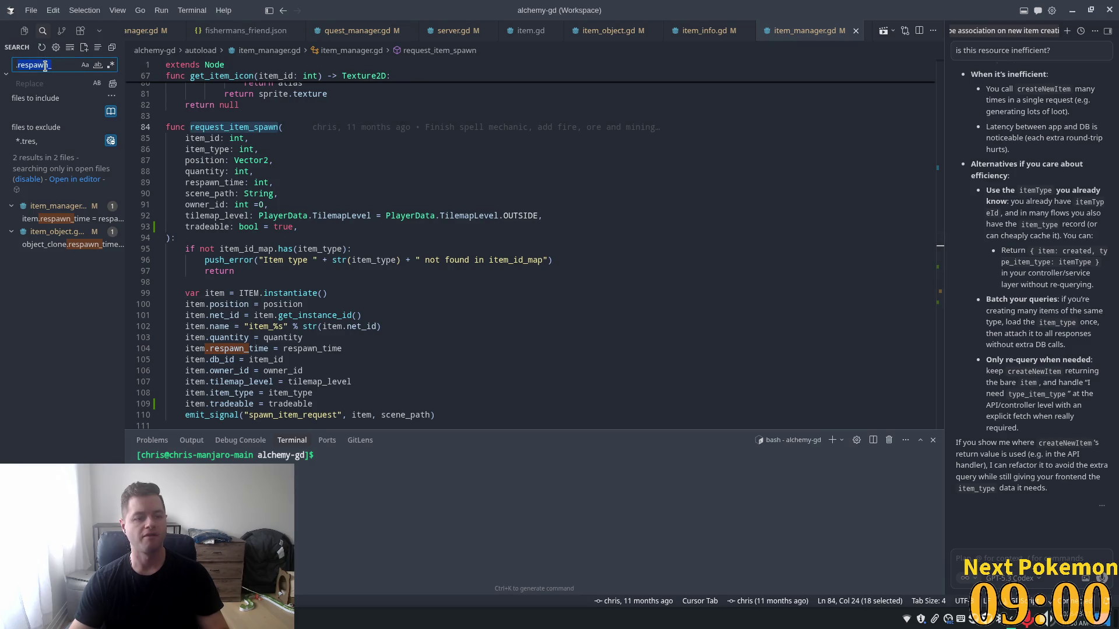
key(ctrl+v)
click(61, 220)
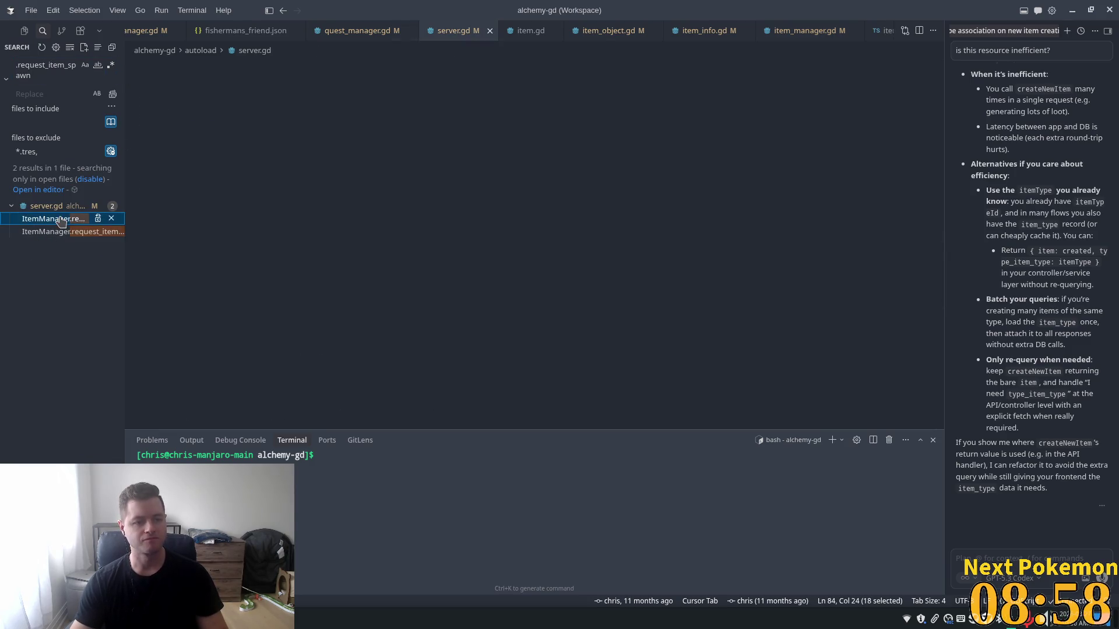
click(58, 233)
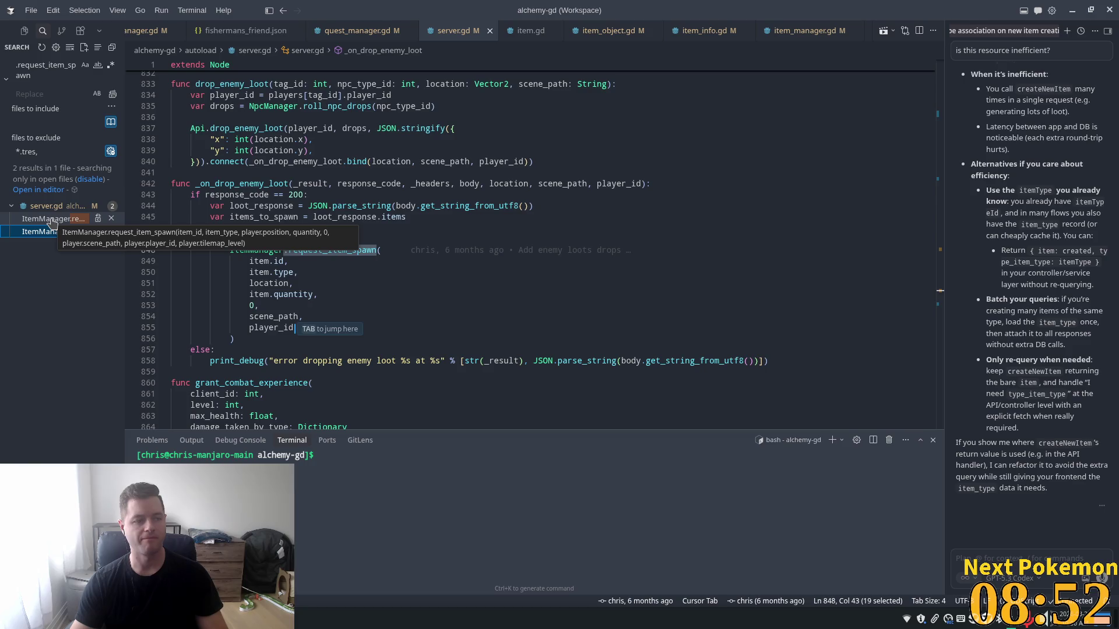
click(52, 220)
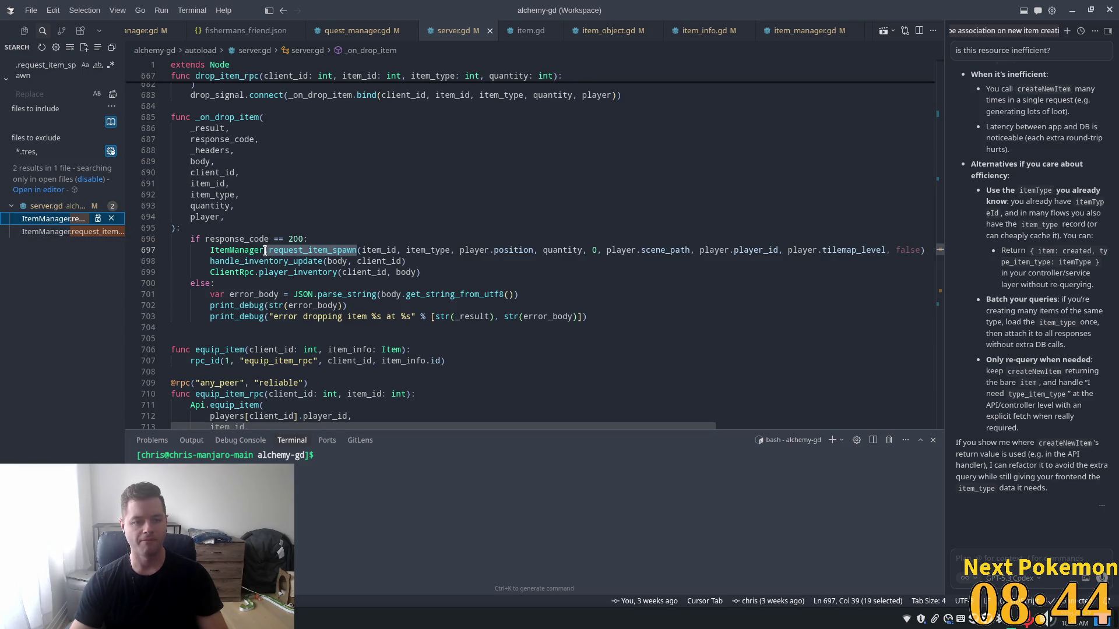
mouse_move(266, 251)
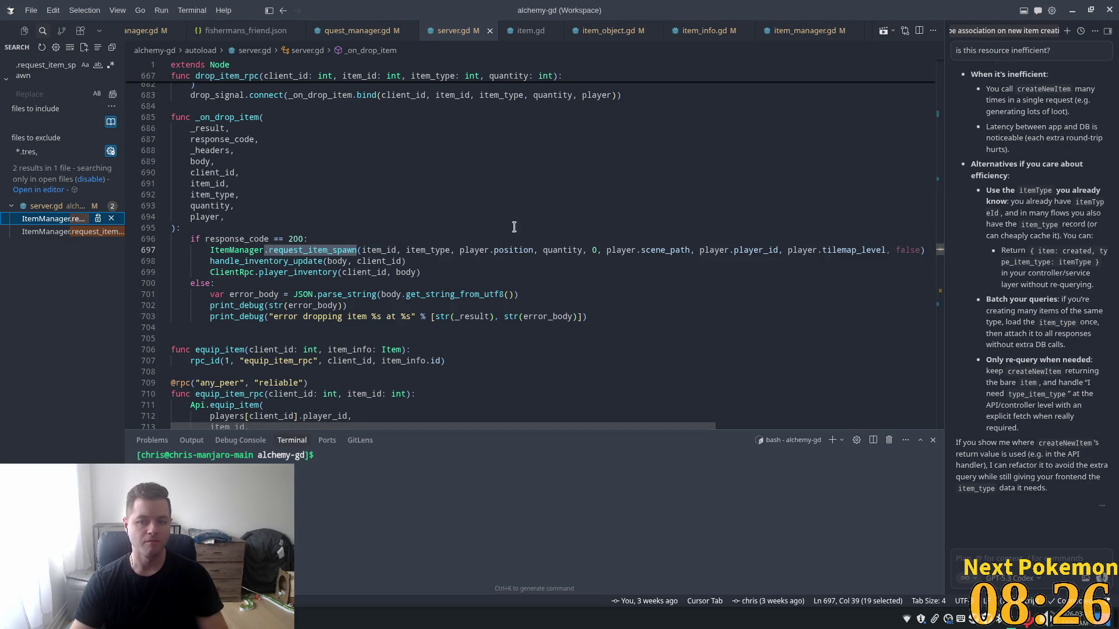
- Jump from the line 697 call in _on_drop_item to the request_item_spawn definition
click(300, 206)
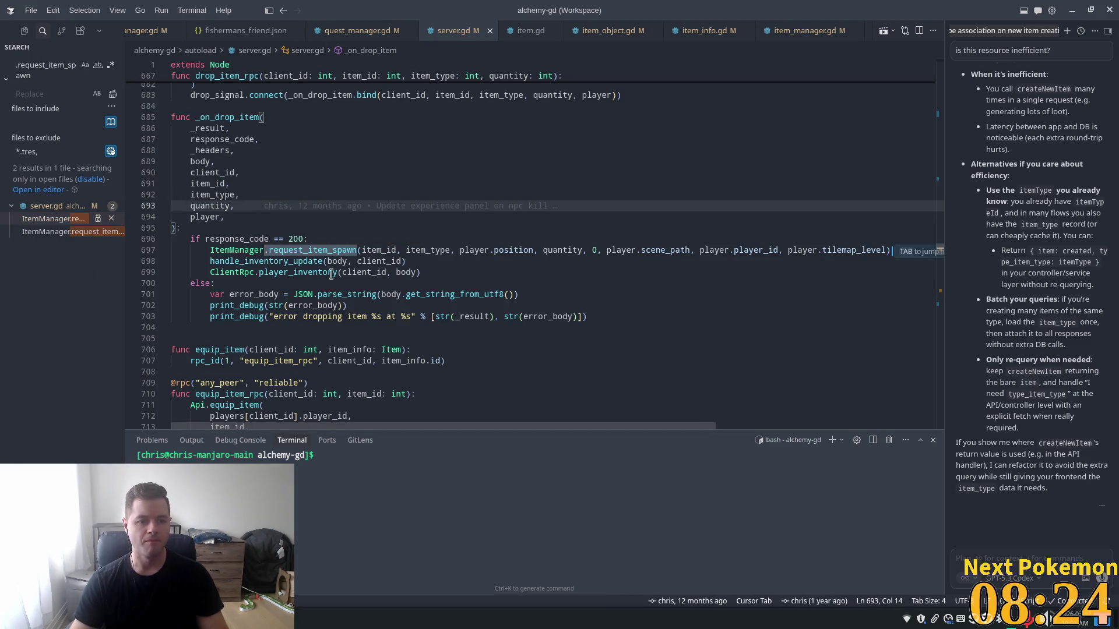
double_click(236, 252)
double_click(296, 249)
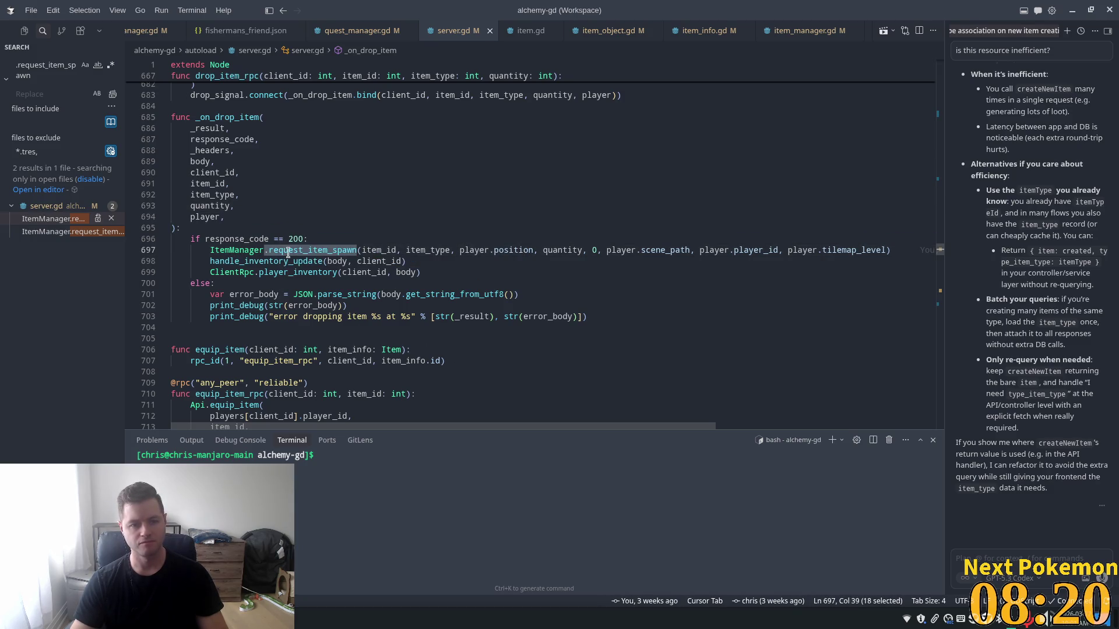
ctrl+click(288, 251)
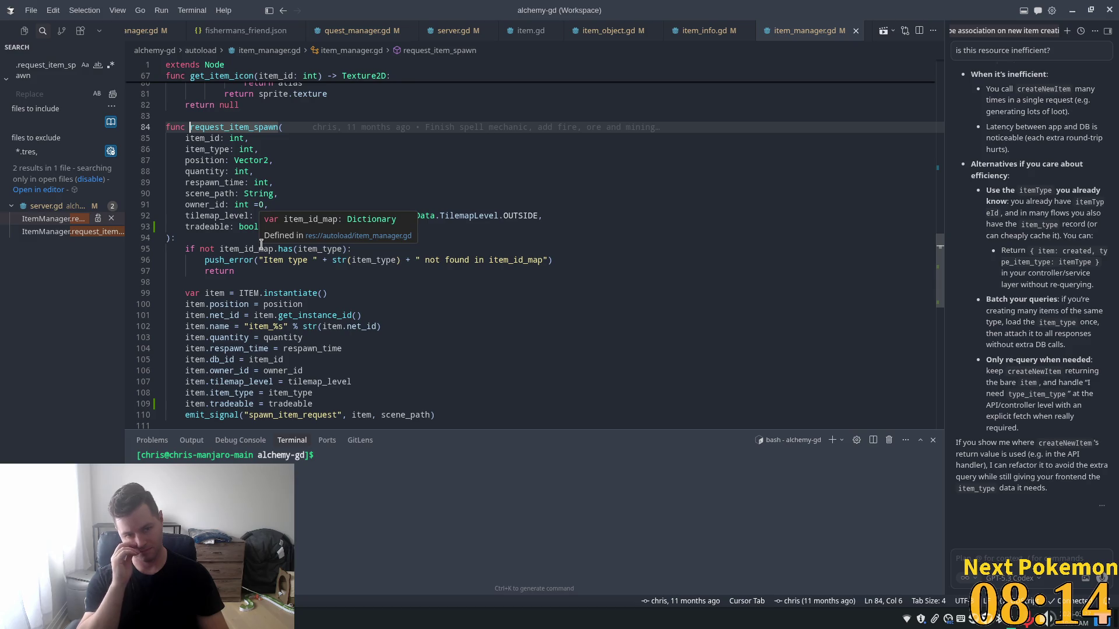
scroll(399, 202, up, 6)
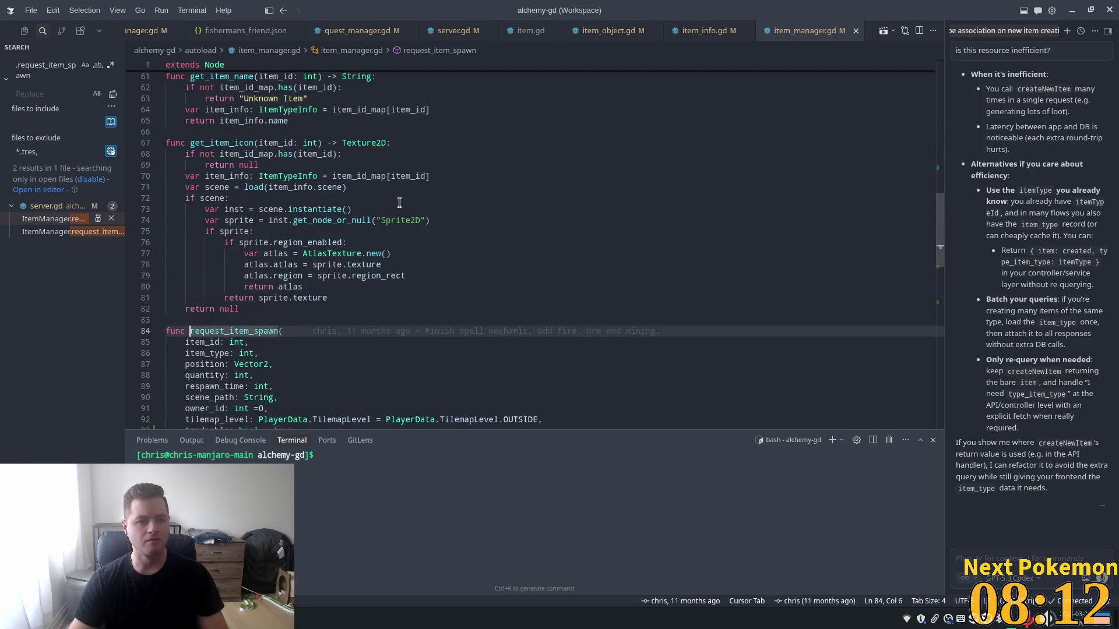
scroll(399, 202, up, 15)
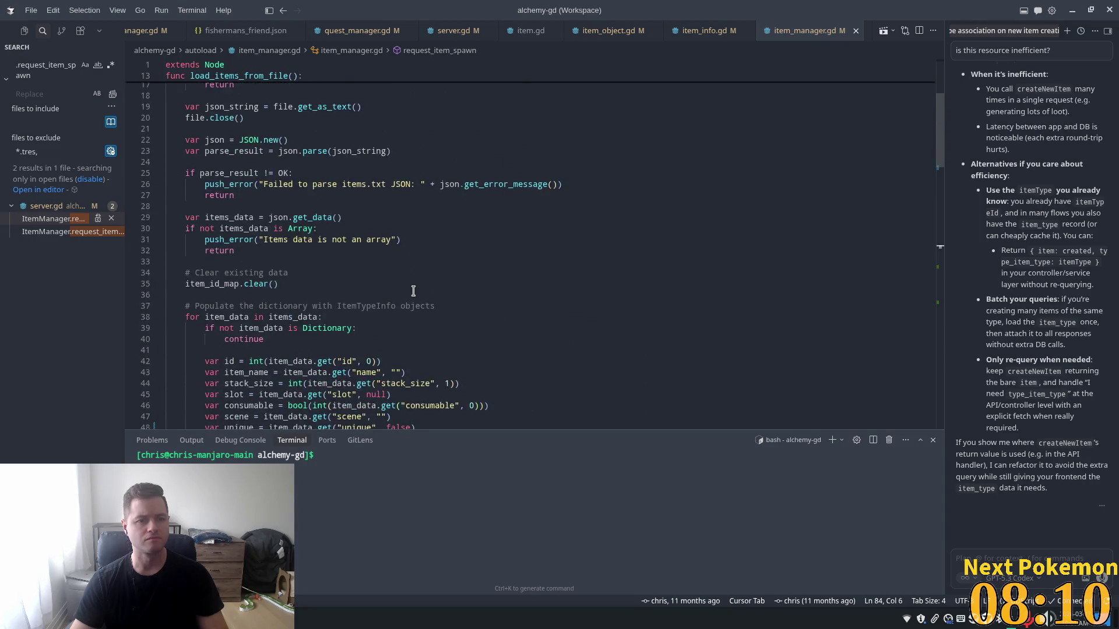
scroll(413, 291, up, 5)
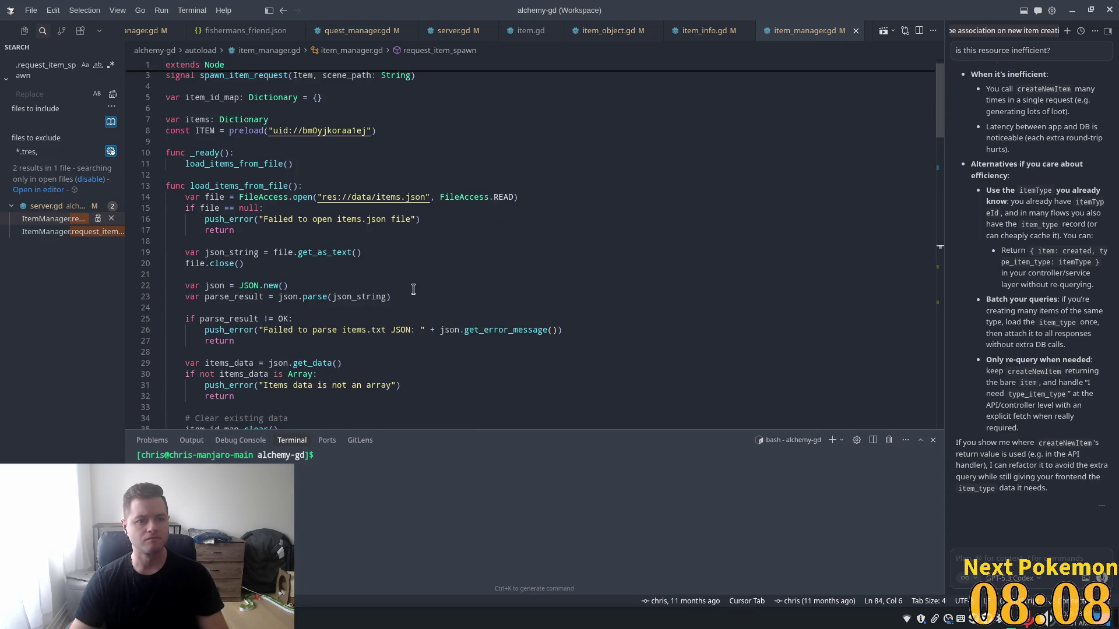
scroll(413, 289, down, 11)
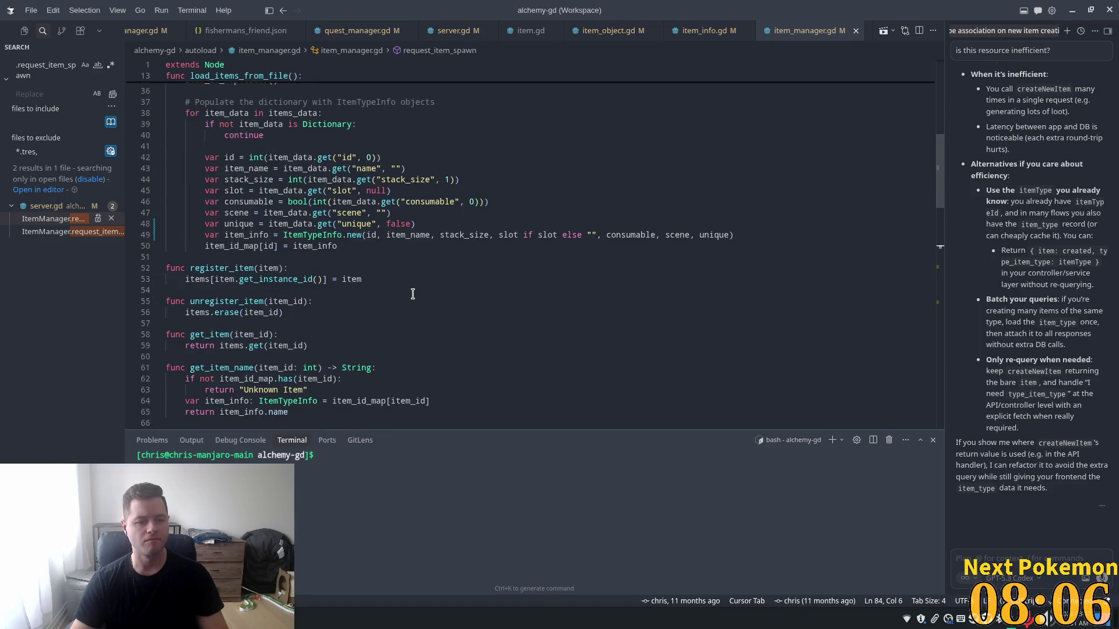
scroll(413, 294, down, 7)
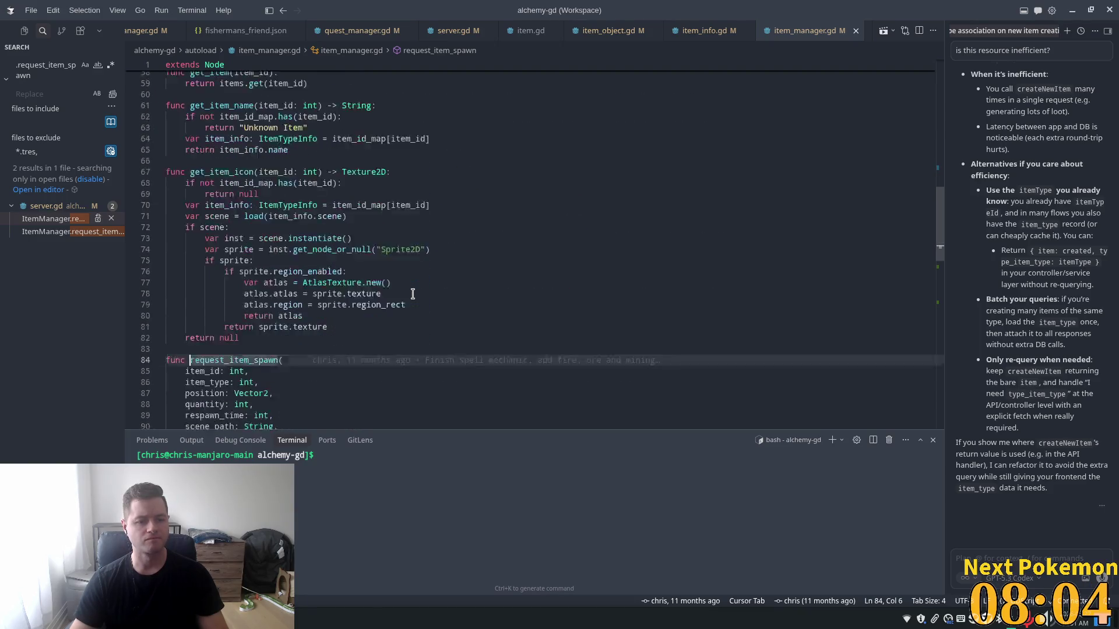
scroll(413, 294, down, 7)
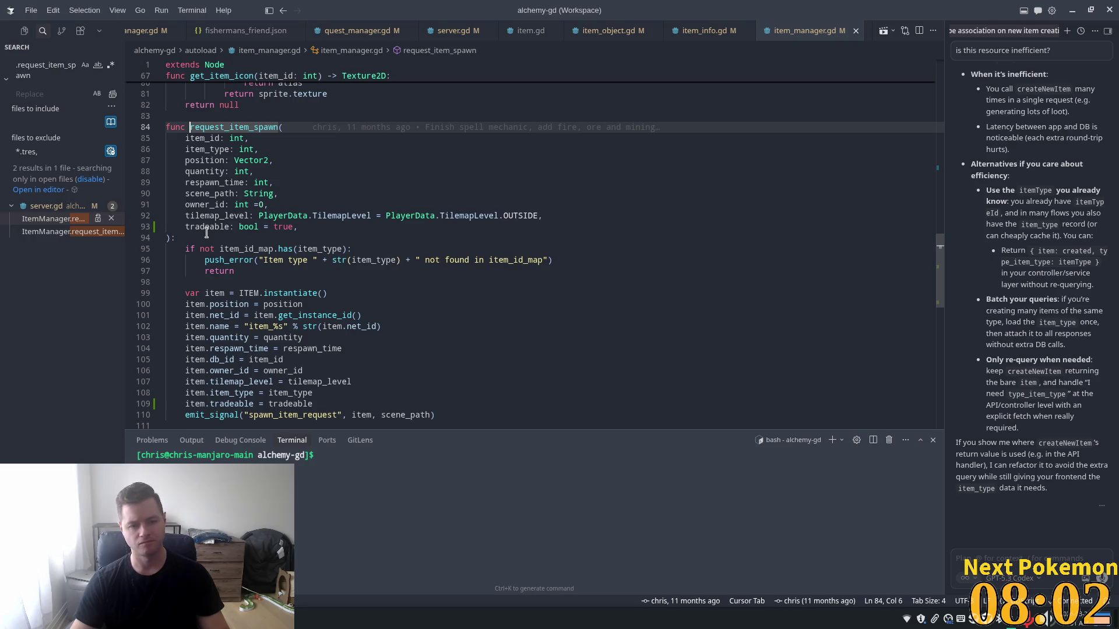
scroll(250, 260, down, 1)
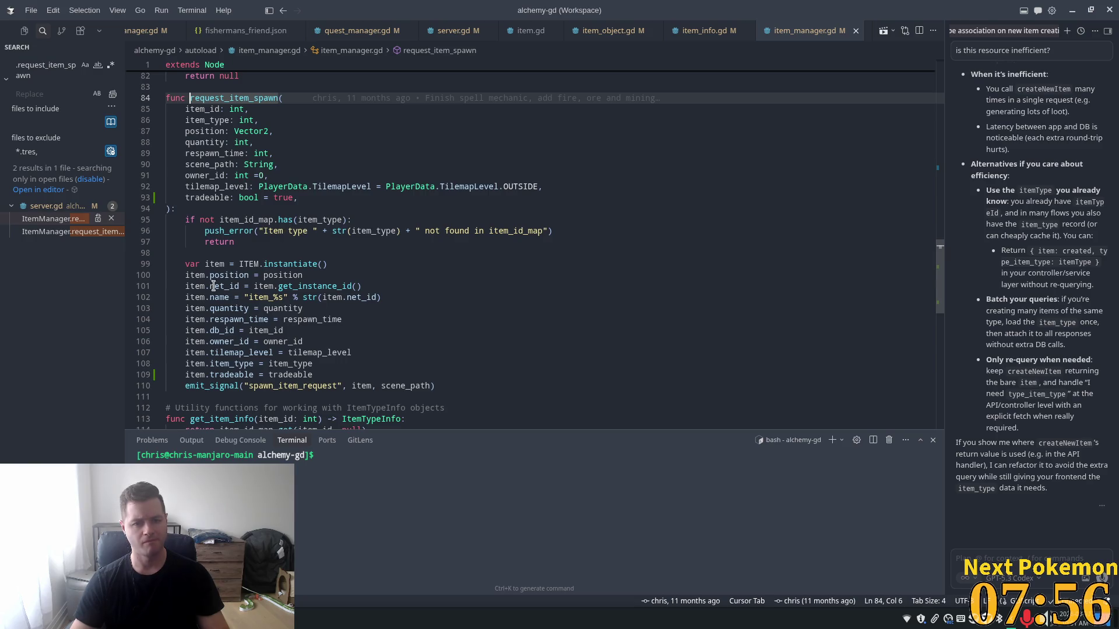
scroll(214, 287, down, 2)
- Add 'var item_info = item_id_map.get(item_type, null)' above the item creation
double_click(248, 162)
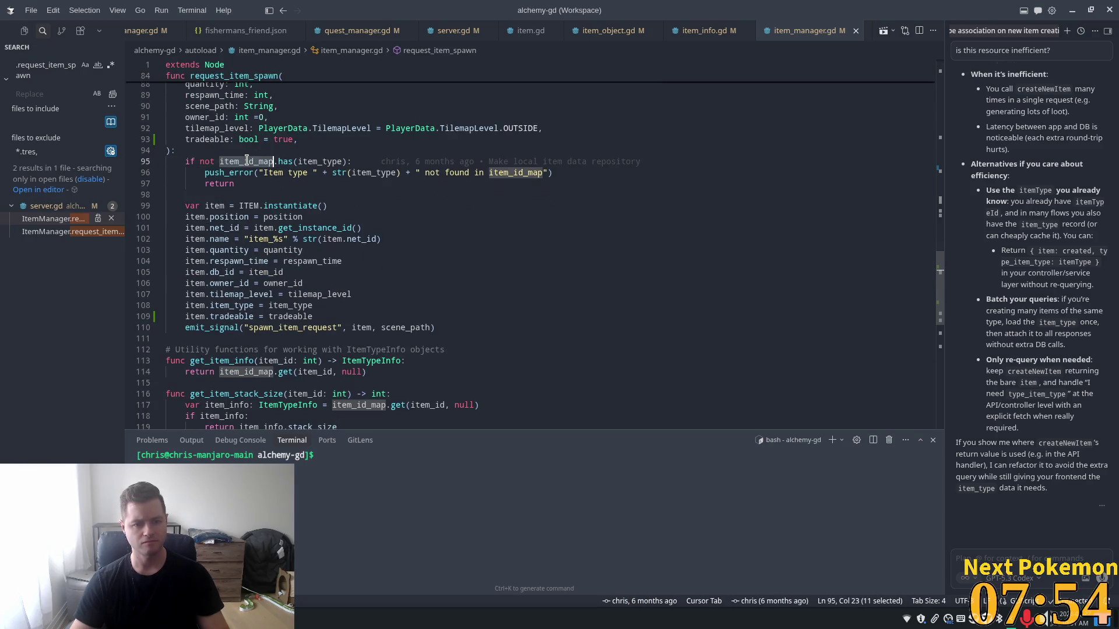
click(187, 196)
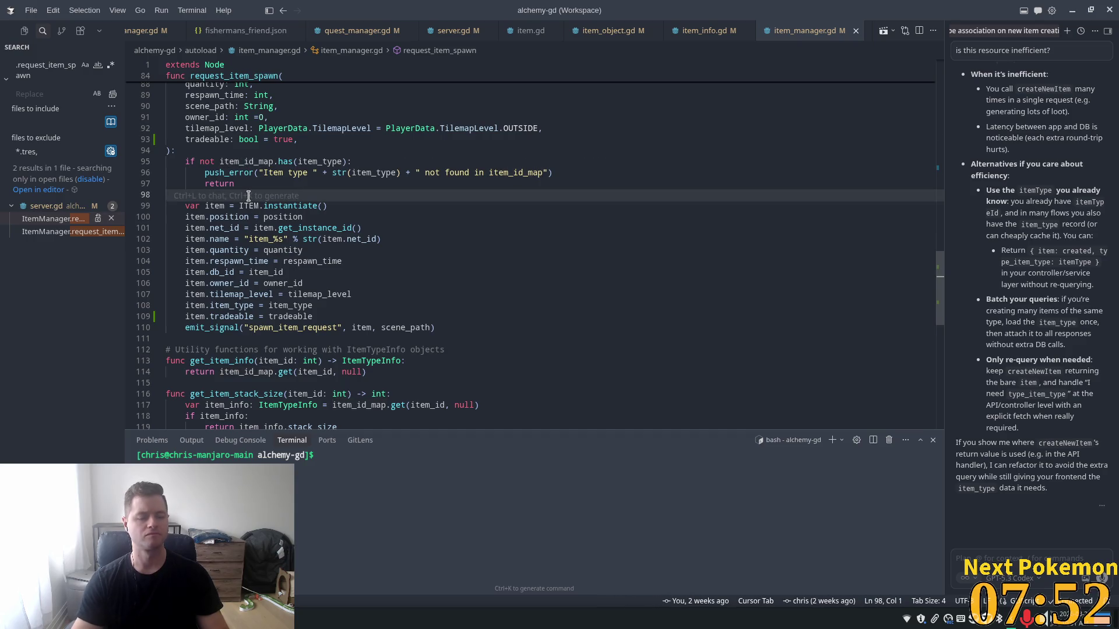
key(Return)
key(Tab)
text(var)
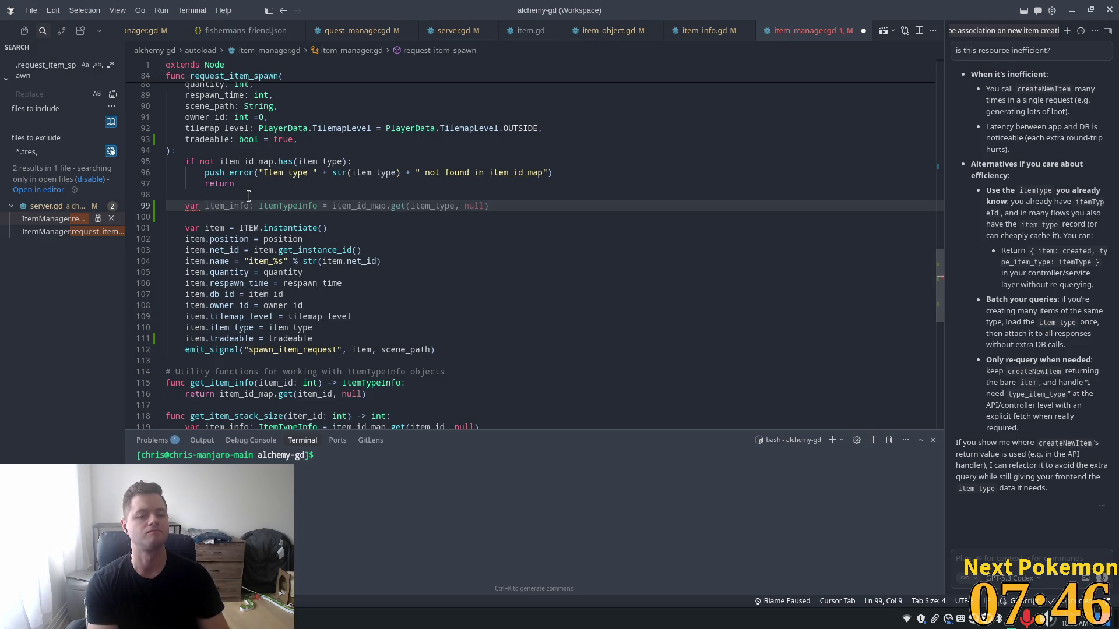
text(item =)
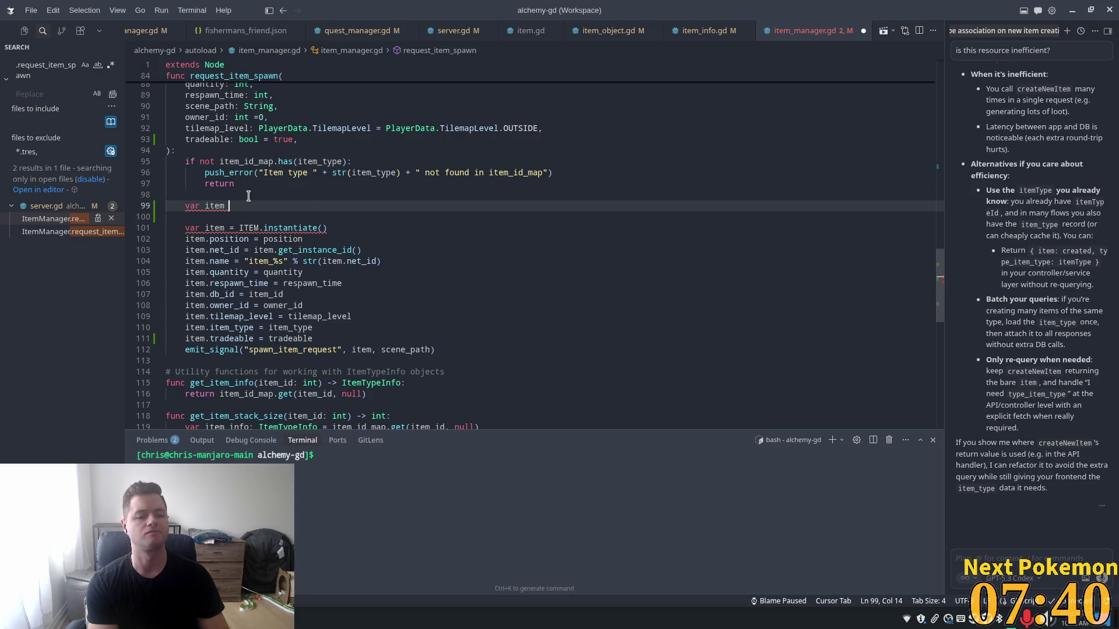
key(BackSpace)
text(info = )
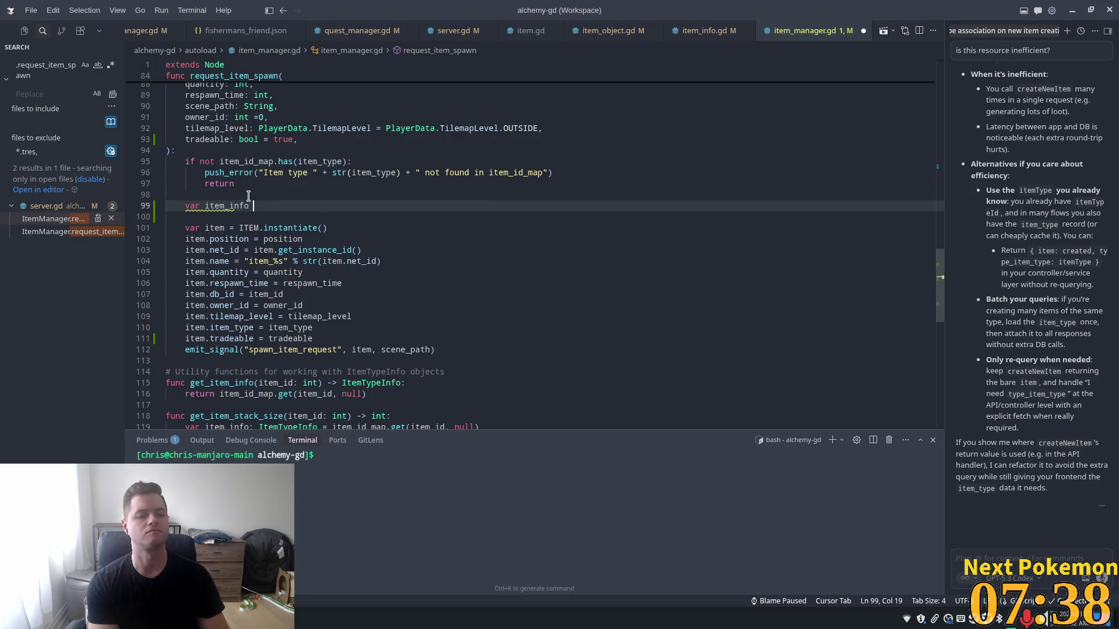
text(ite)
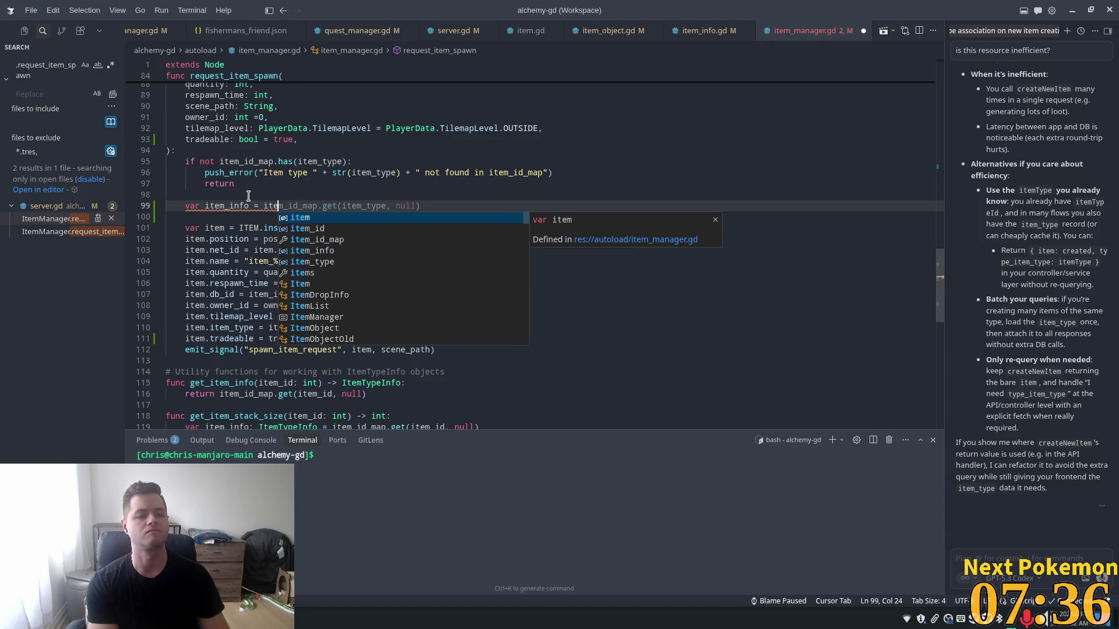
key(Tab)
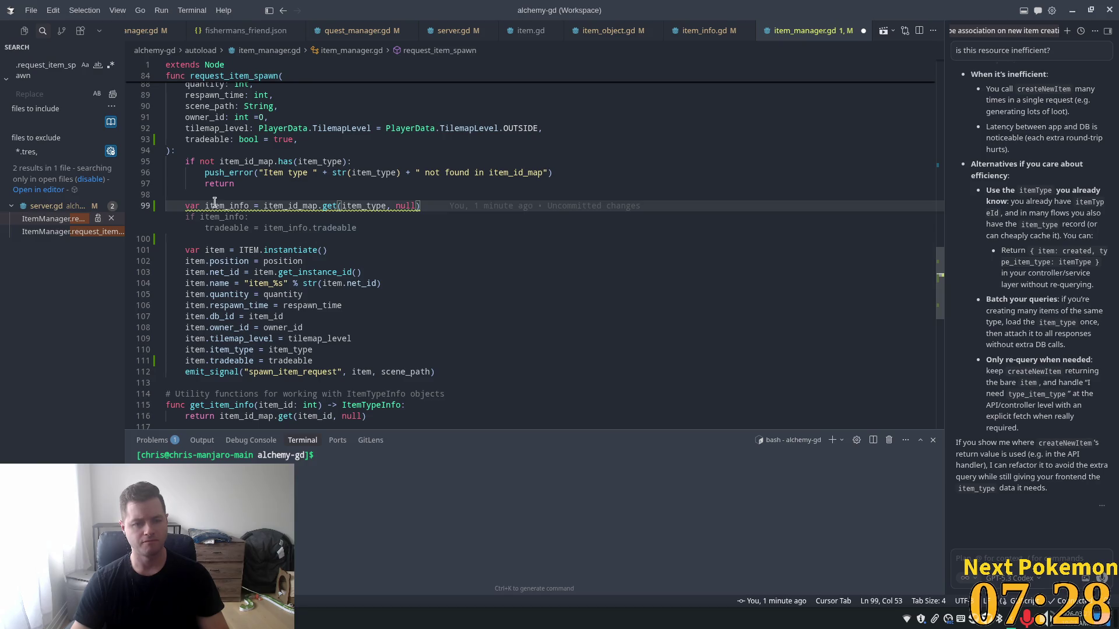
- Remove the tradeable parameter from the request_item_spawn signature
click(283, 140)
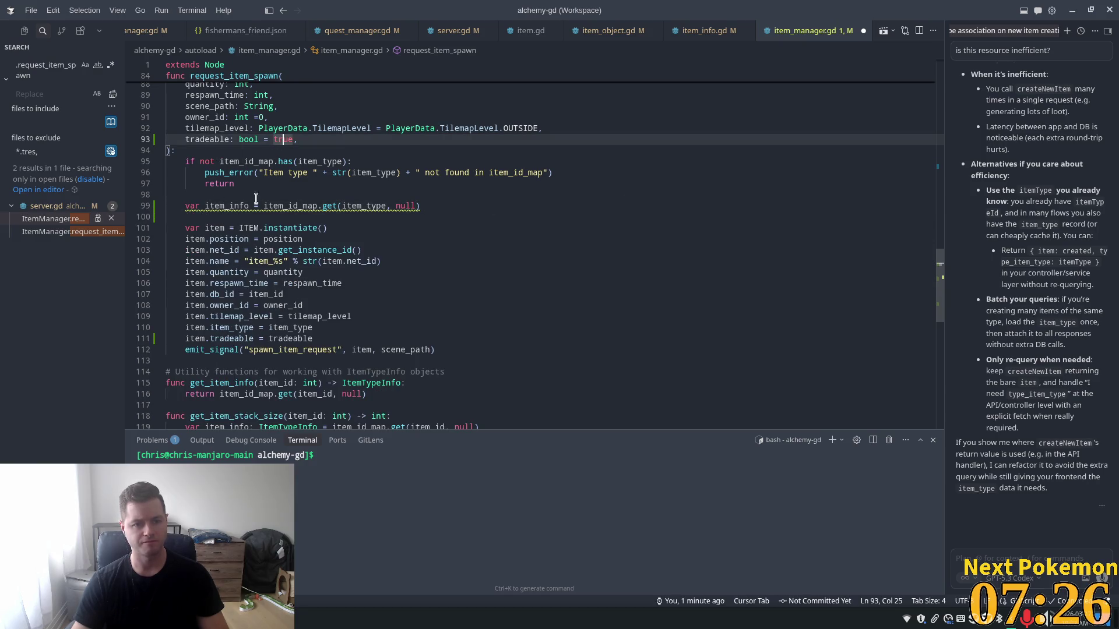
mouse_move(247, 208)
scroll(157, 162, up, 2)
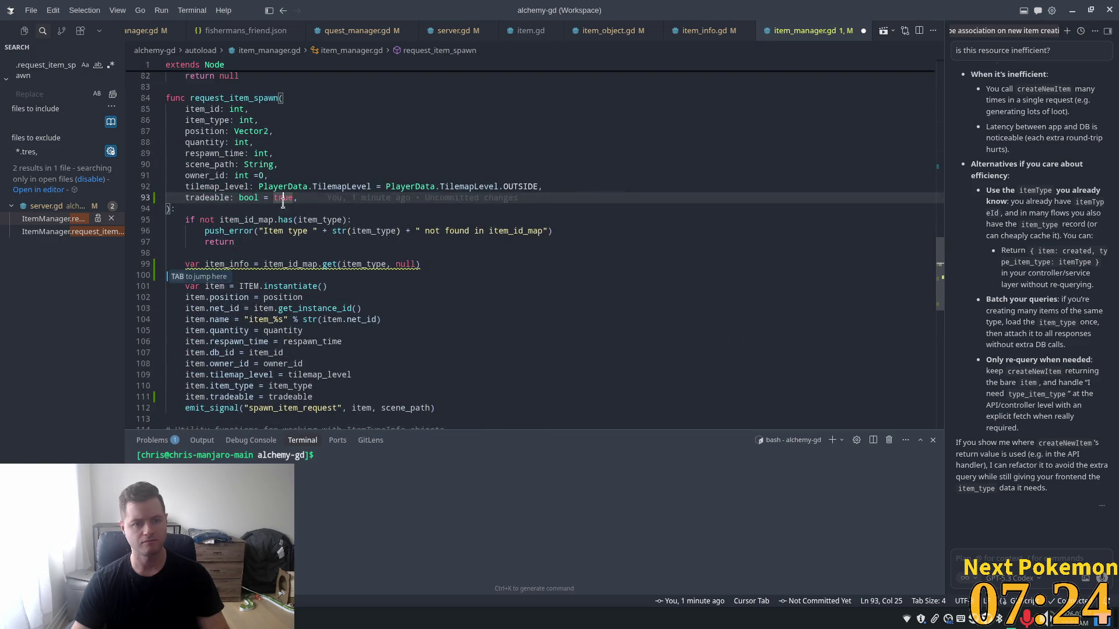
drag(298, 198, 131, 196)
key(ctrl+shift+k)
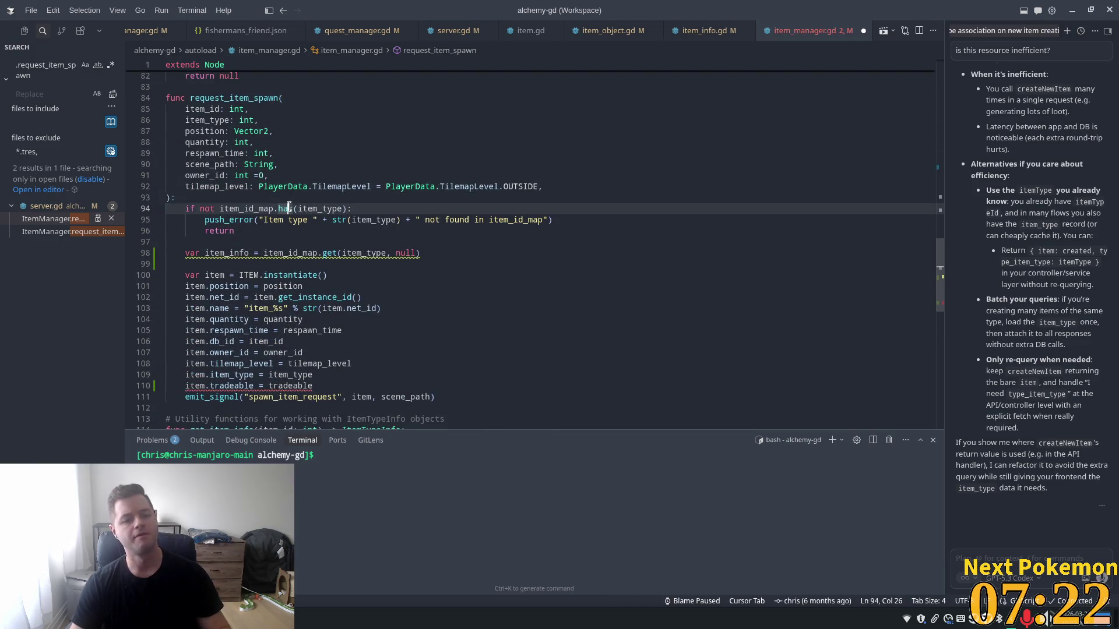
key(shift+Down)
- Move the item_info lookup to the function start and make the missing-type check test item_info
click(267, 253)
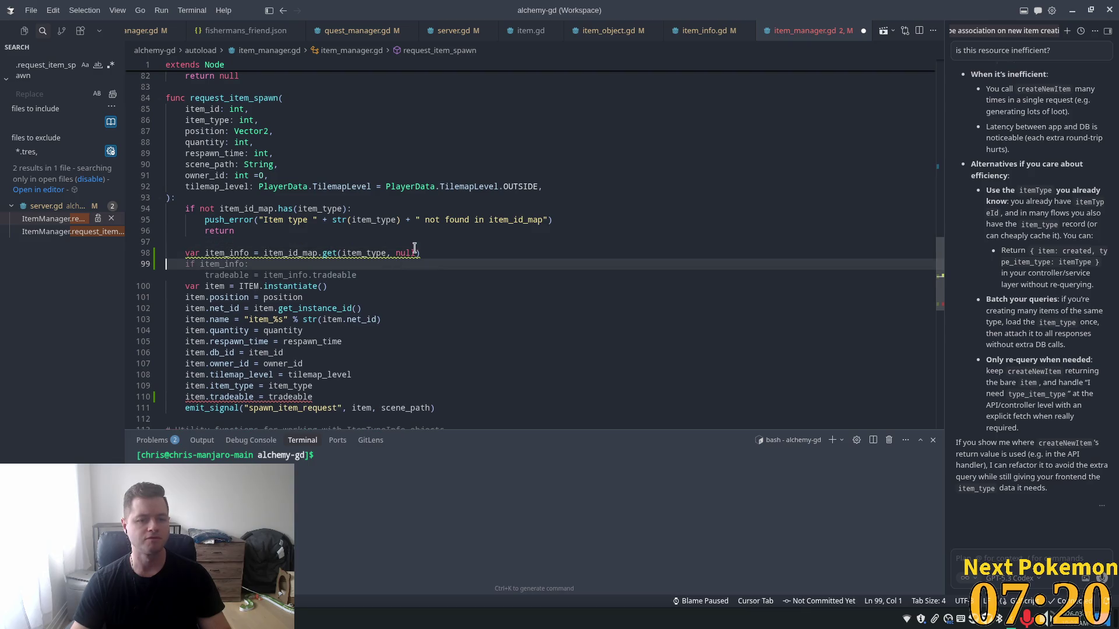
click(267, 264)
click(259, 253)
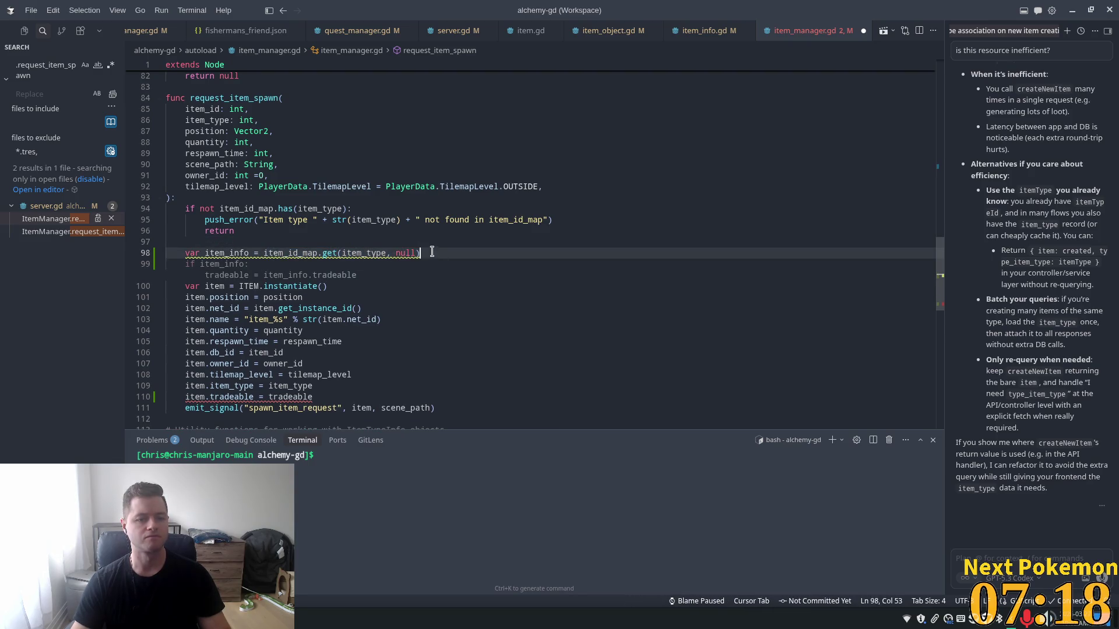
key(shift+Home)
key(BackSpace)
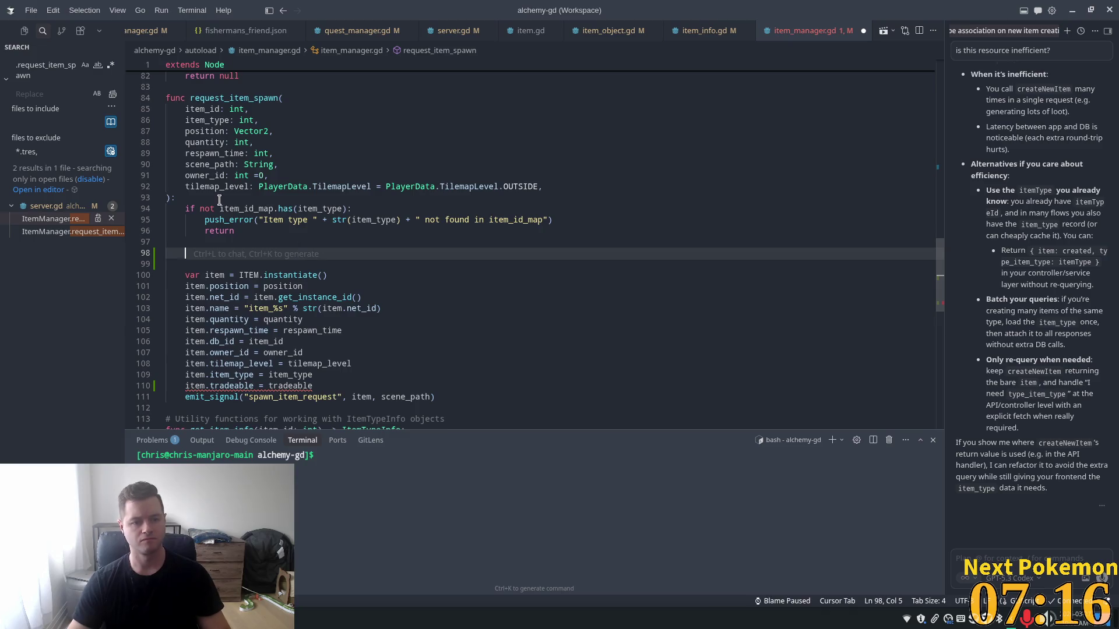
click(227, 199)
key(Return)
key(Tab)
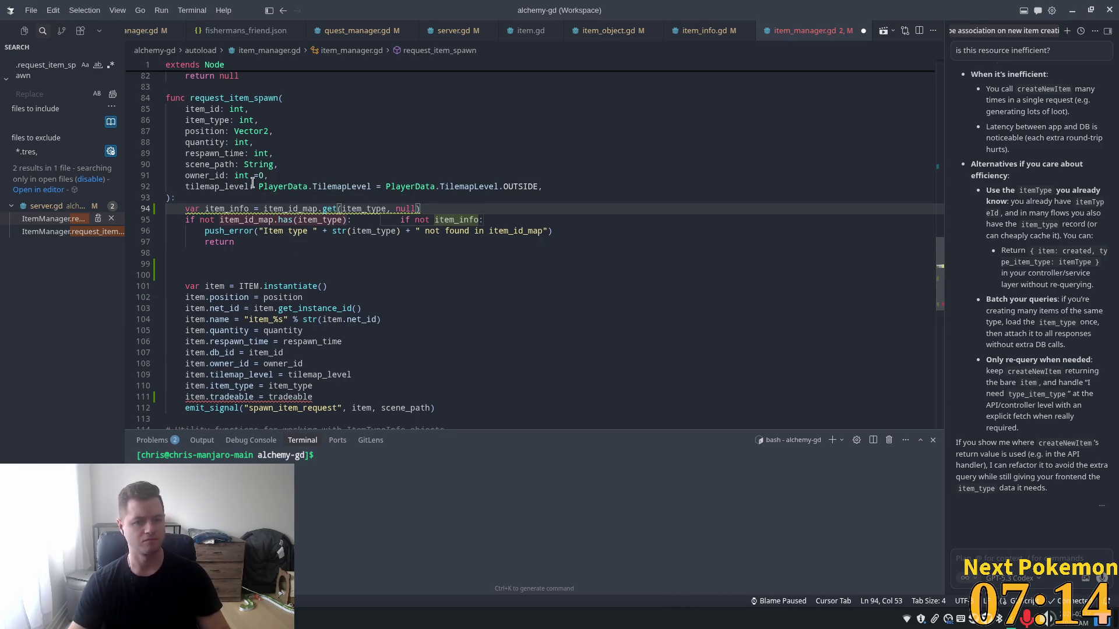
key(Tab)
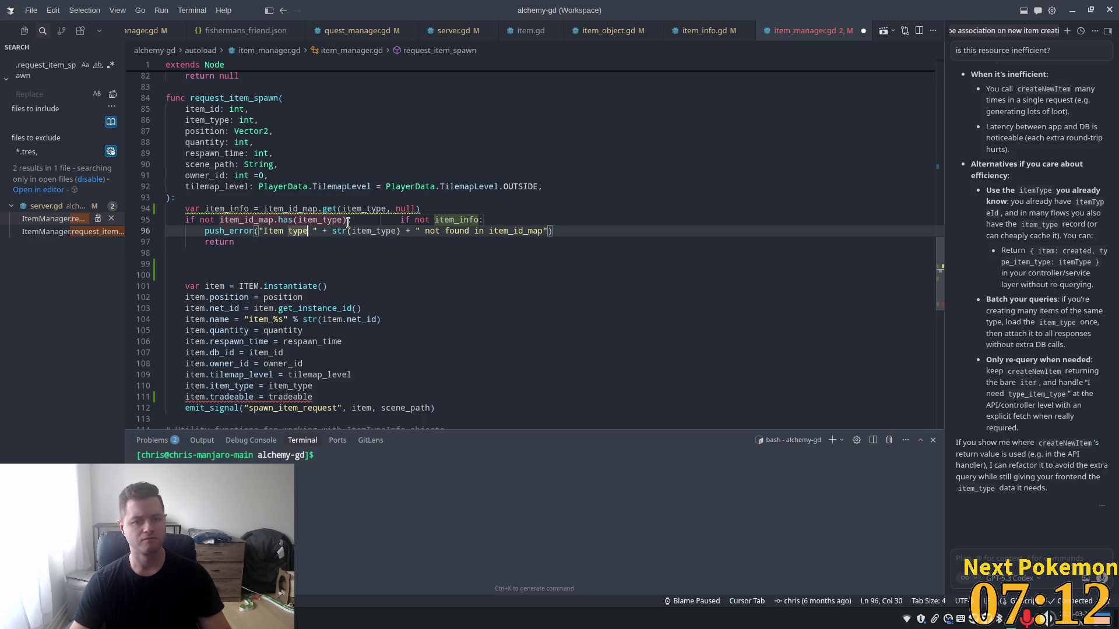
key(Tab)
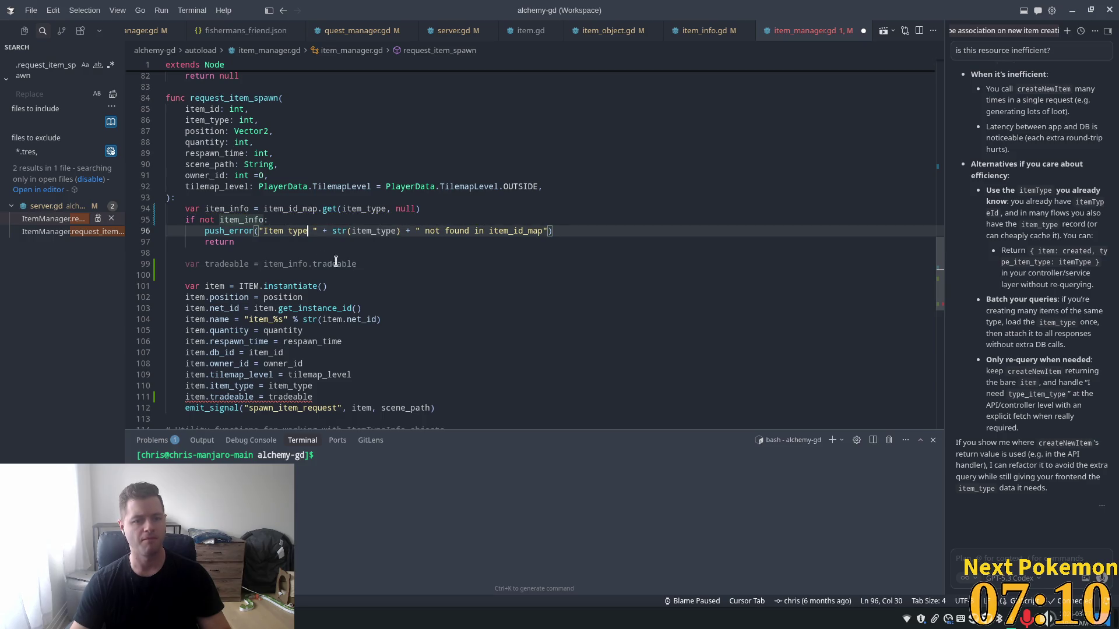
- Assign item.tradeable = item_info.tradeable, trim extra blank lines, and save
double_click(299, 401)
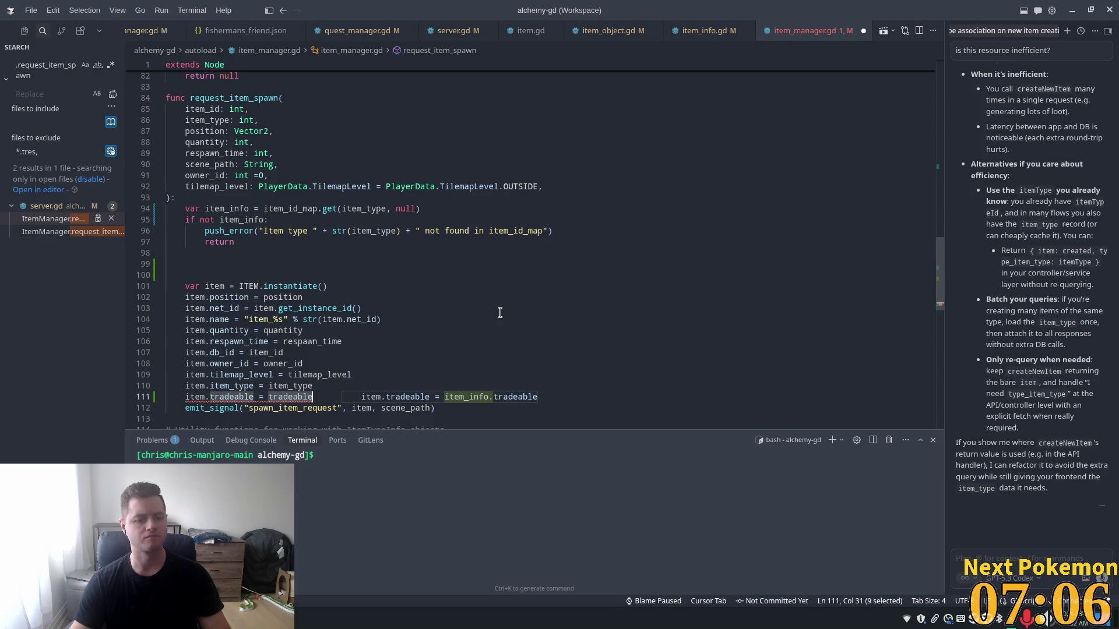
key(Tab)
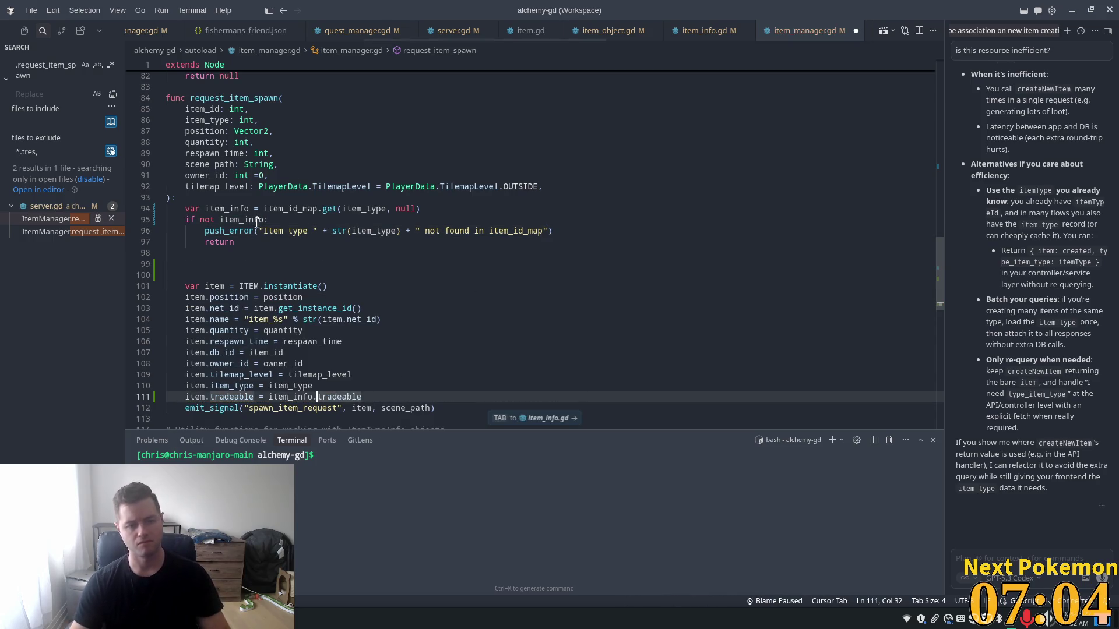
click(327, 275)
key(BackSpace)
key(BackSpace)
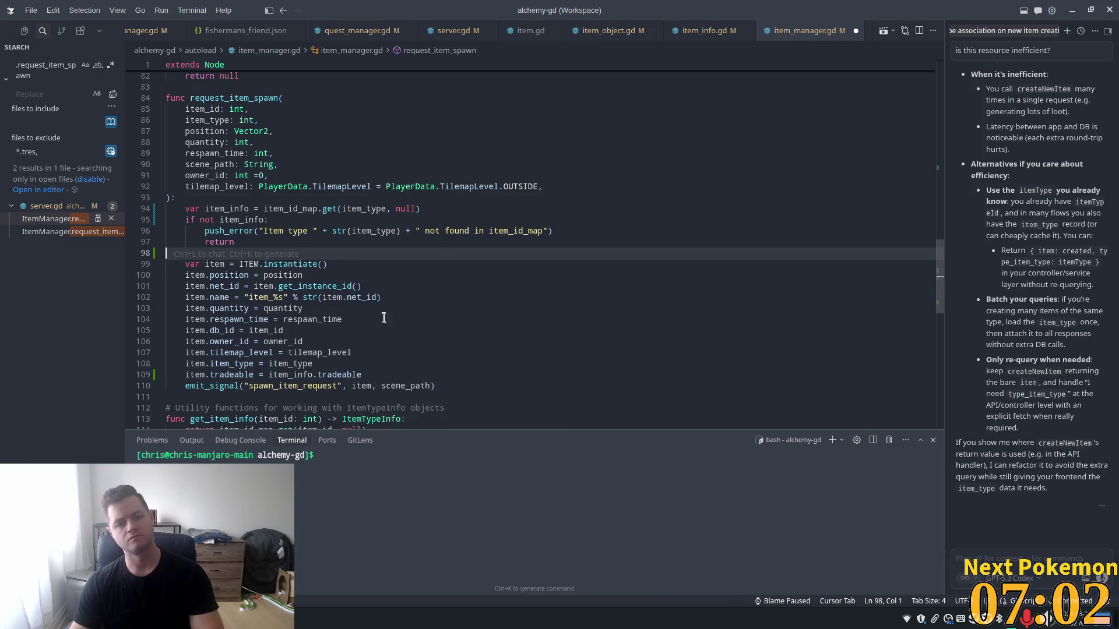
key(ctrl+s)
click(417, 220)
- Insert a blank line after the item_info lookup line and save item_manager.gd
drag(415, 242, 478, 248)
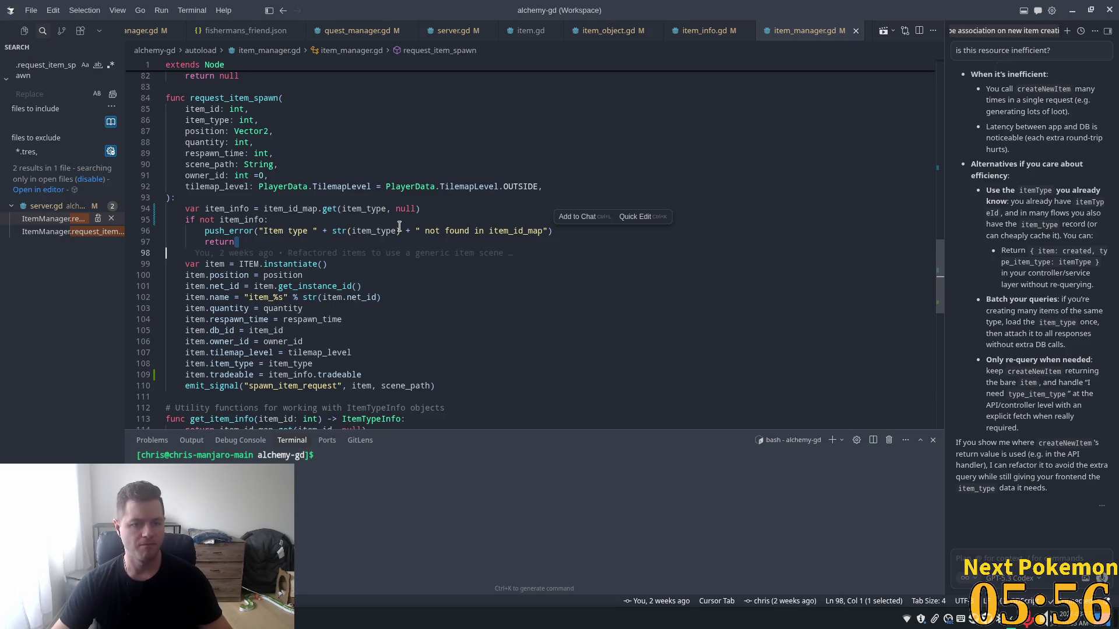
click(429, 208)
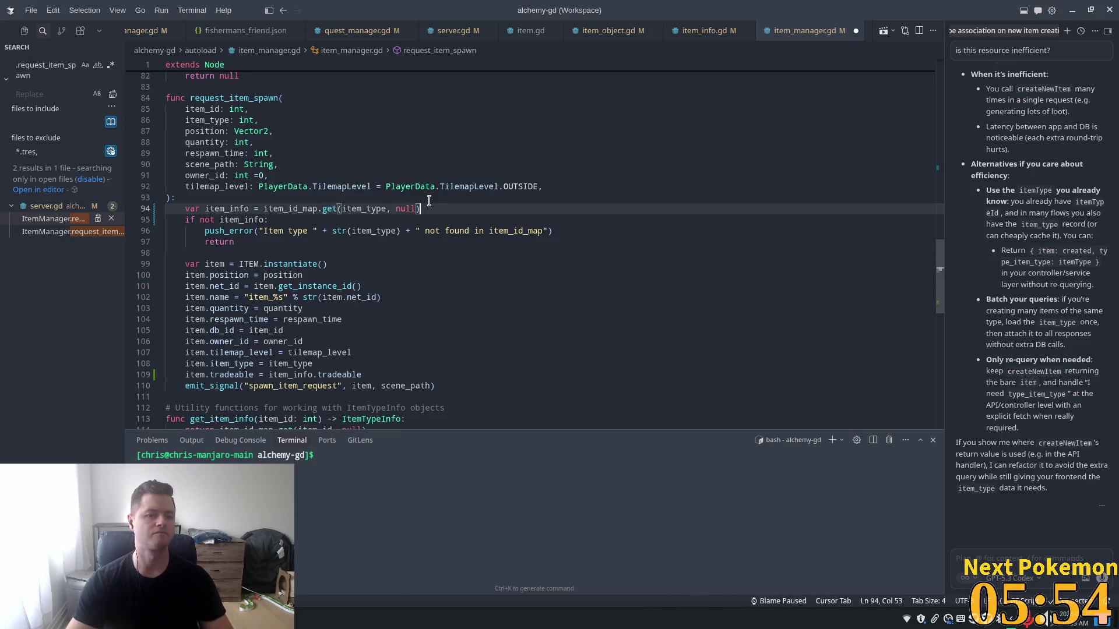
key(Return)
key(ctrl+s)
- Review request_item_spawn down to the tradeable assignment, then return to Godot
click(434, 120)
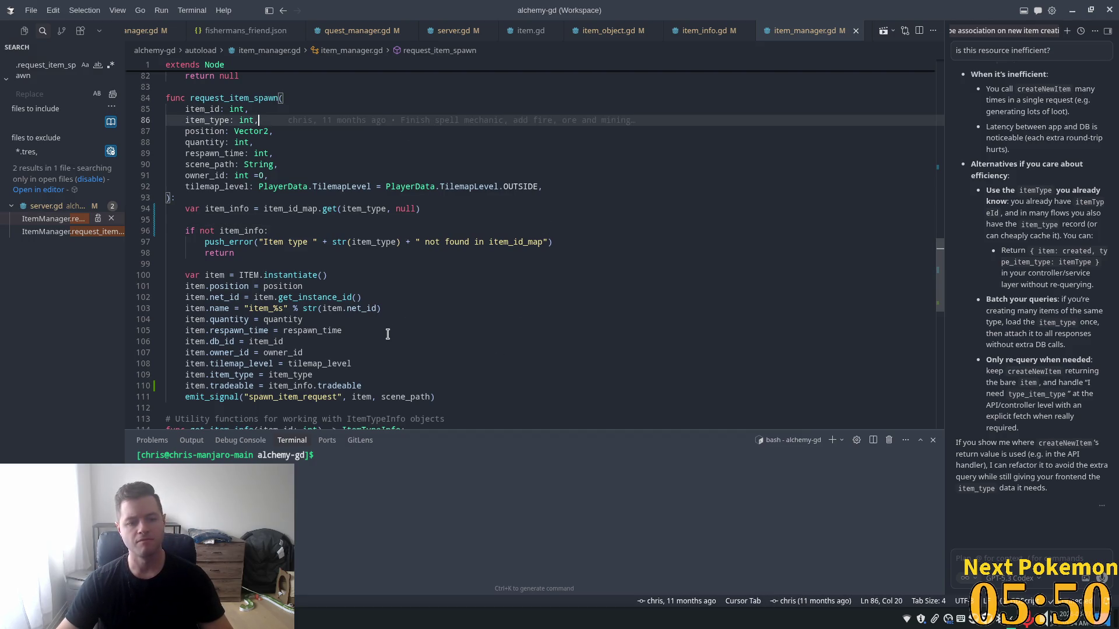
scroll(387, 334, down, 4)
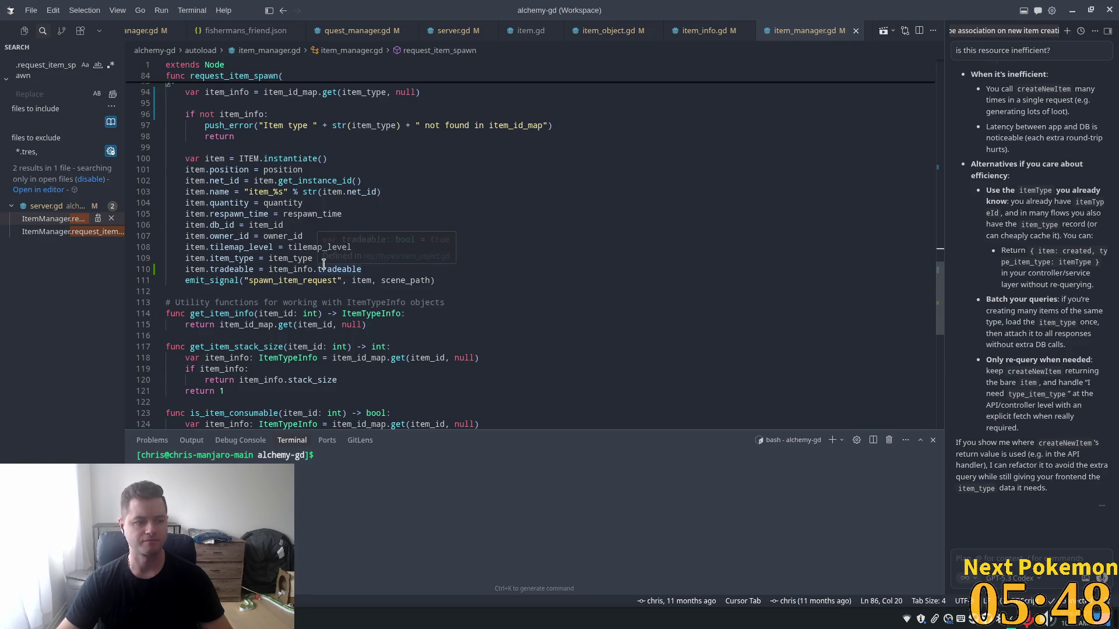
click(465, 214)
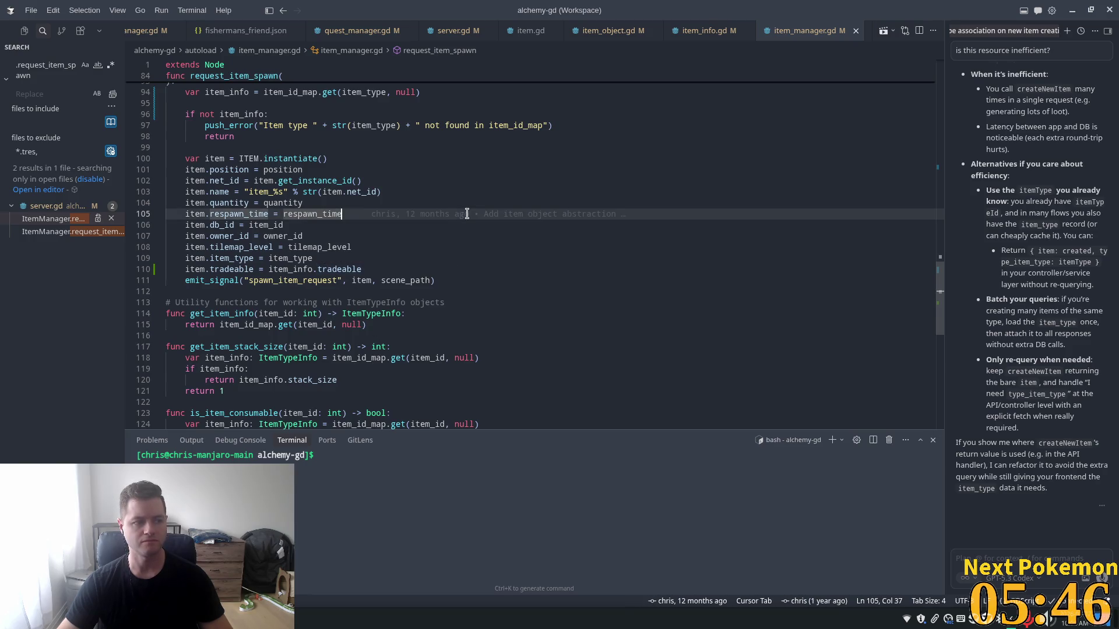
click(433, 255)
click(387, 270)
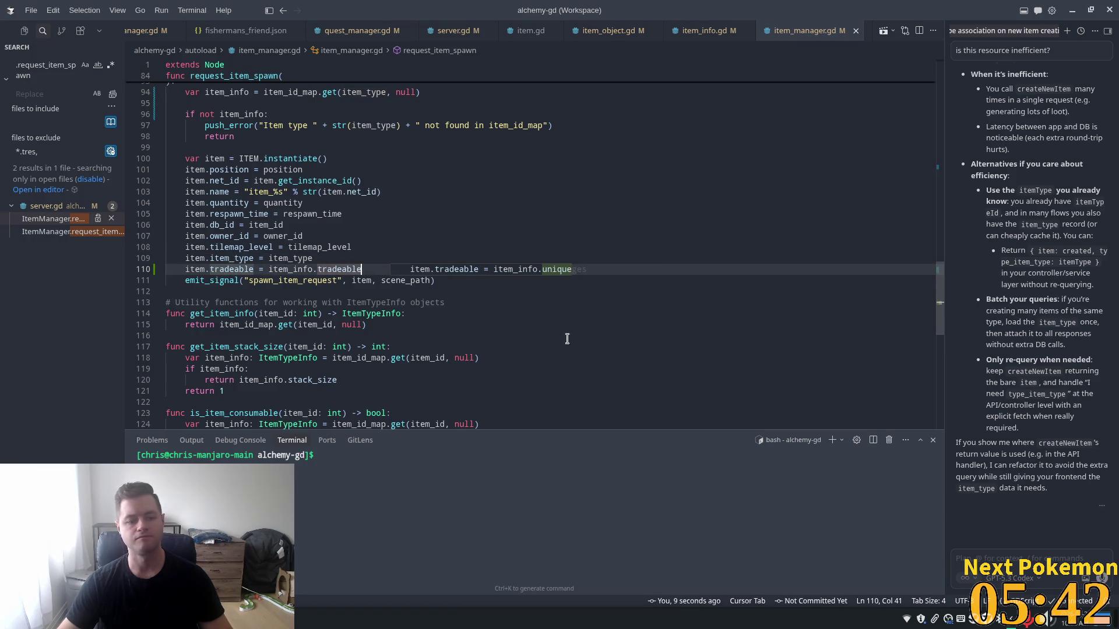
key(alt+Tab)
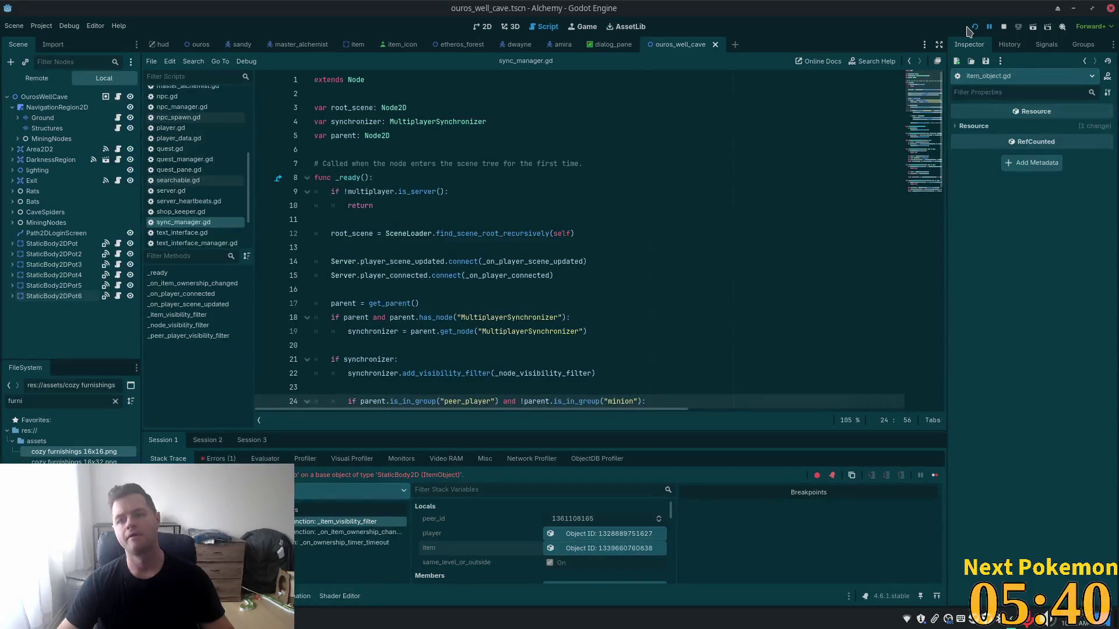
- Launch the game and walk the character from Ouros into Ouros Caves
click(973, 27)
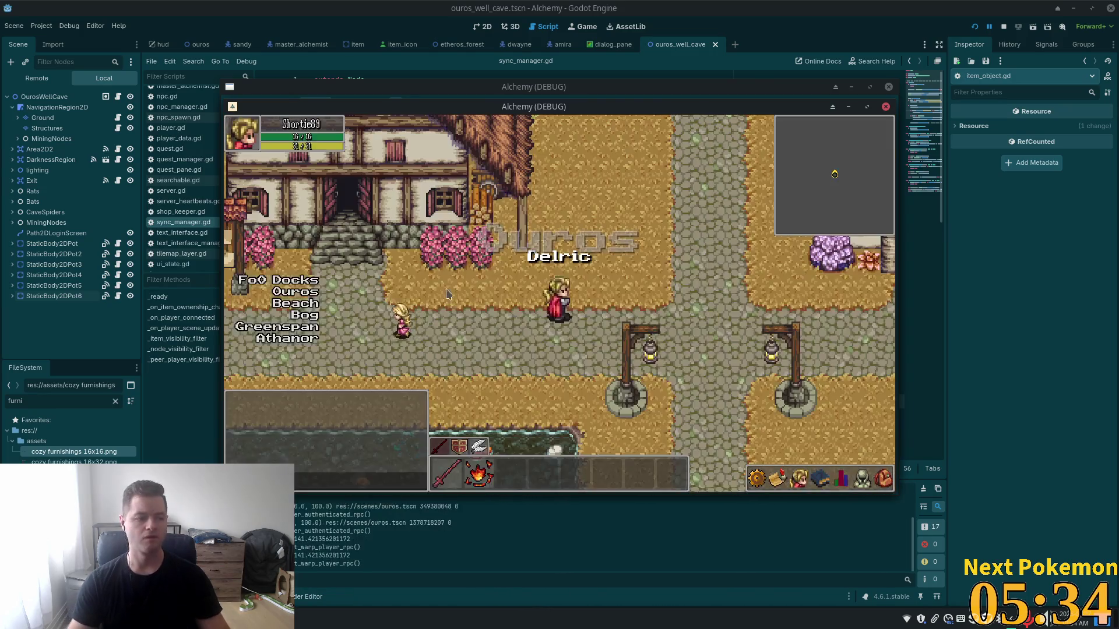
key(Right)
key(Down)
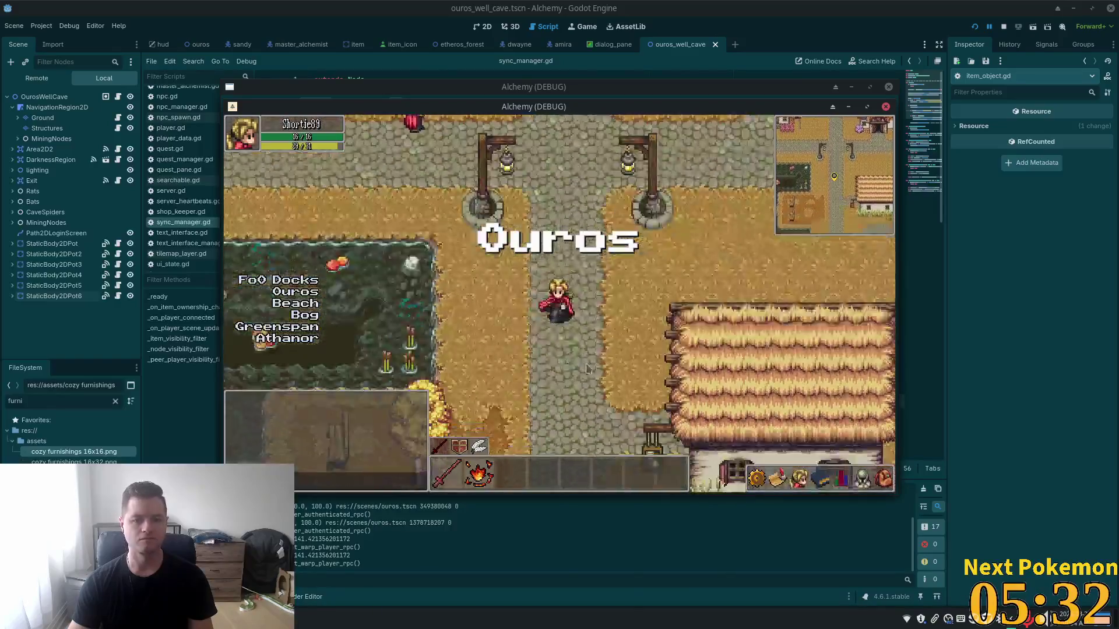
key(Right)
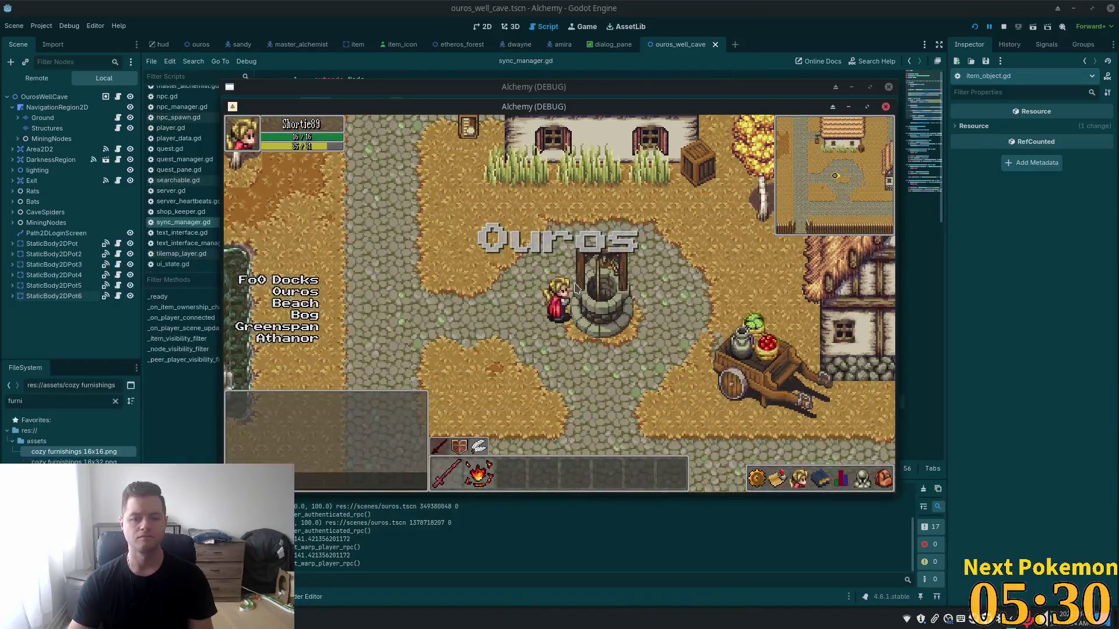
key(Left)
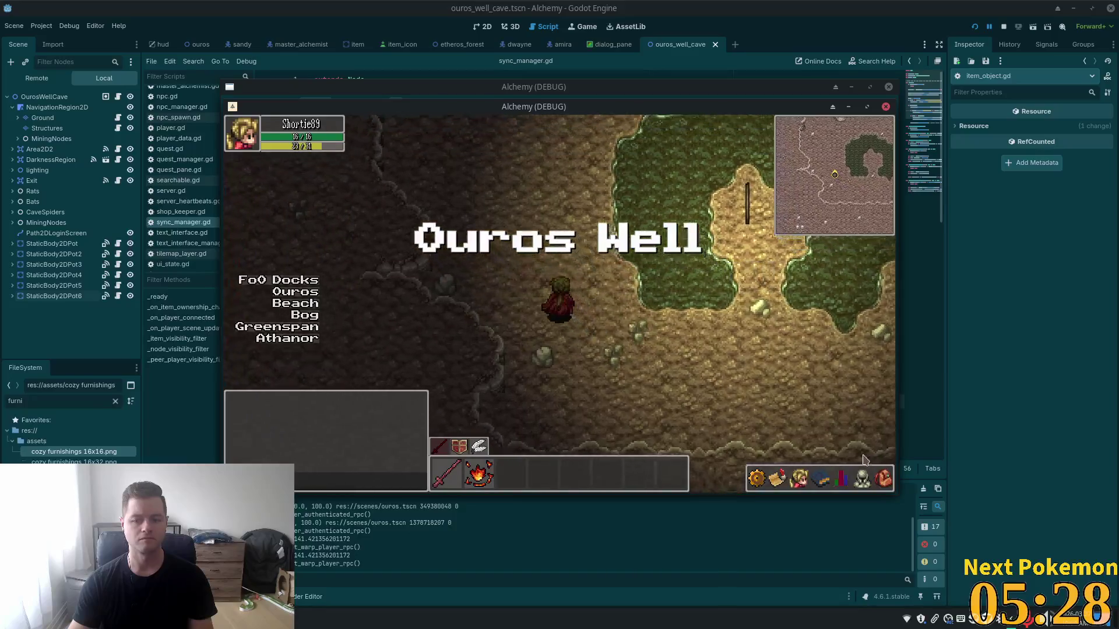
key(Up)
click(883, 479)
key(Up)
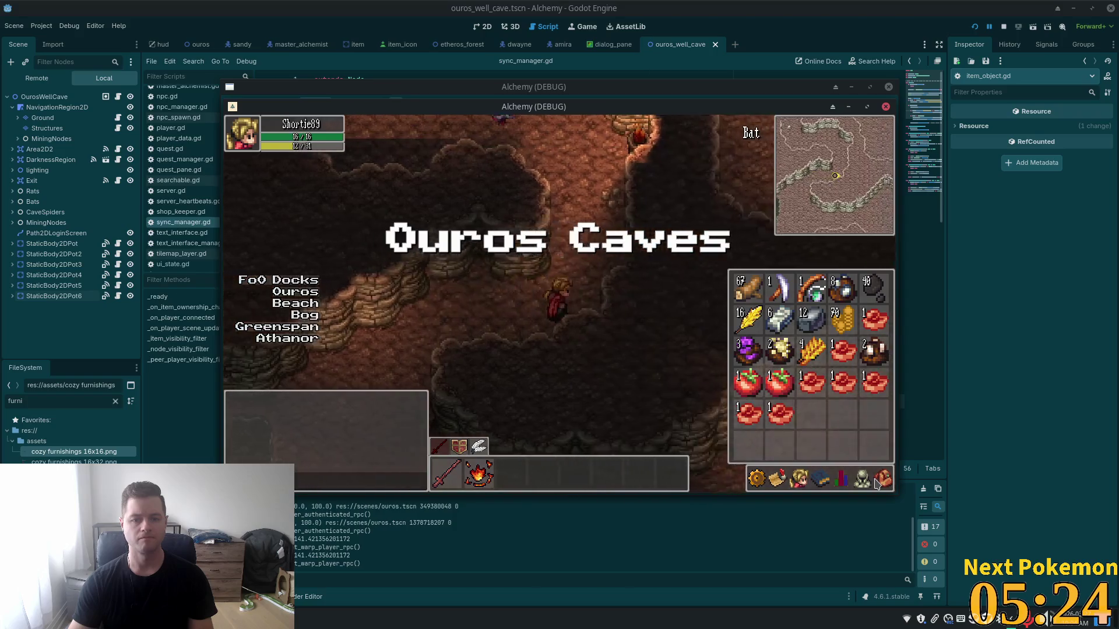
click(881, 479)
click(874, 485)
- Walk through the cave past the cows to the pots, checking the inventory
key(Right)
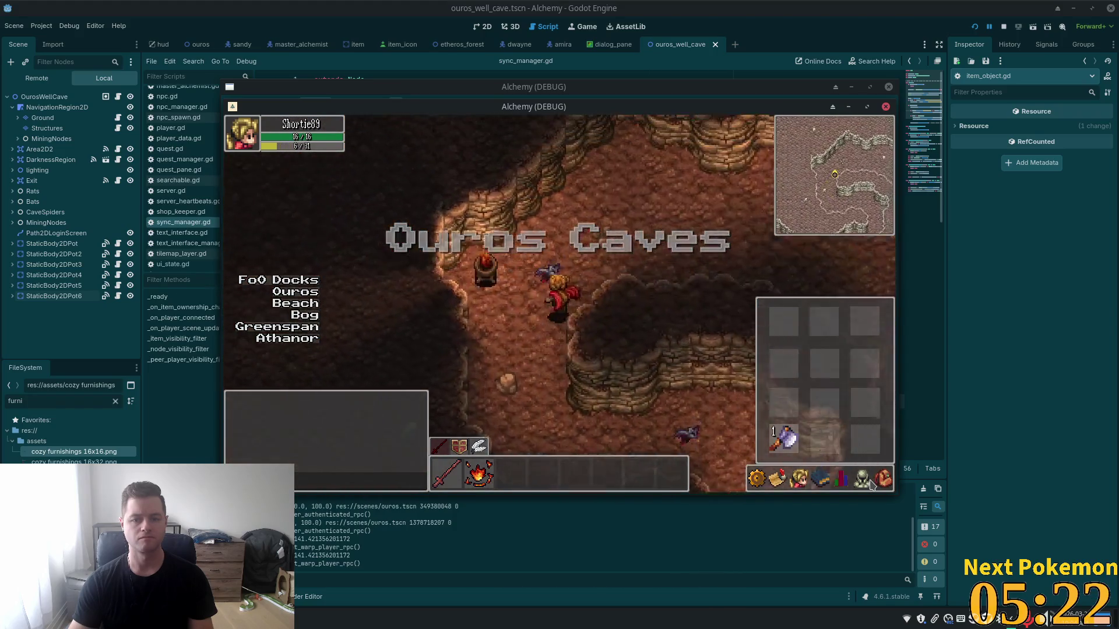
key(Down)
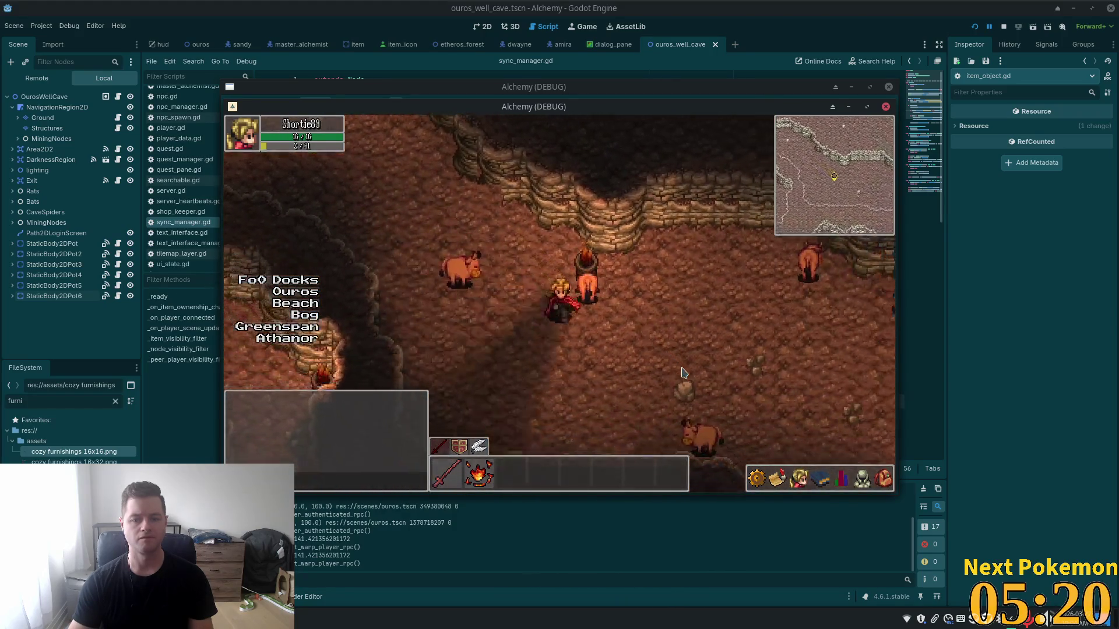
key(Right)
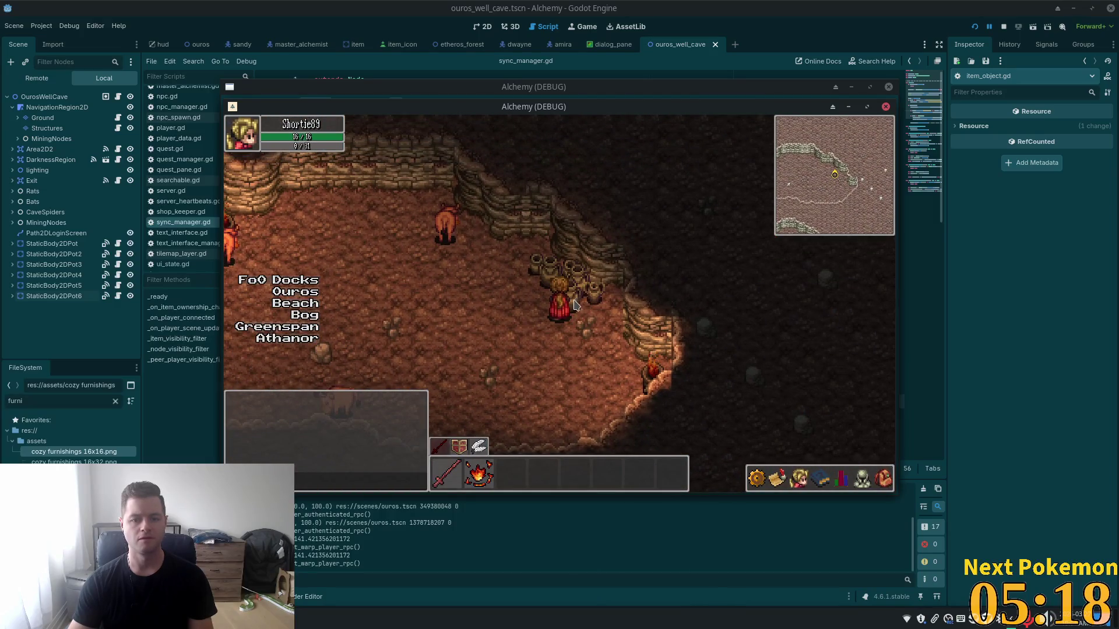
key(Up)
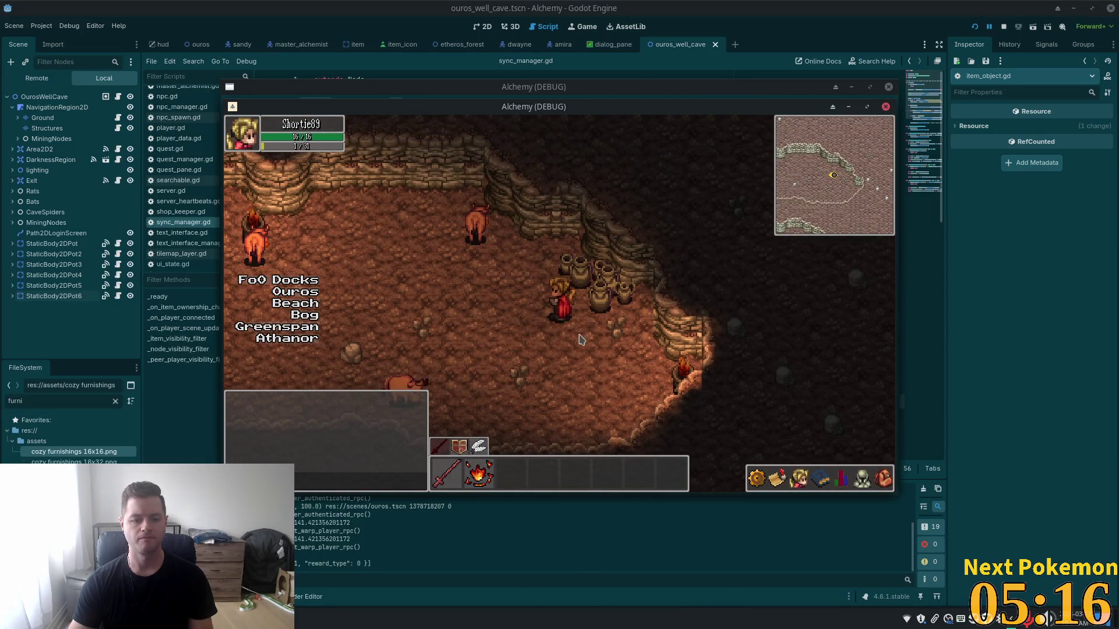
click(884, 480)
click(884, 480)
key(Left)
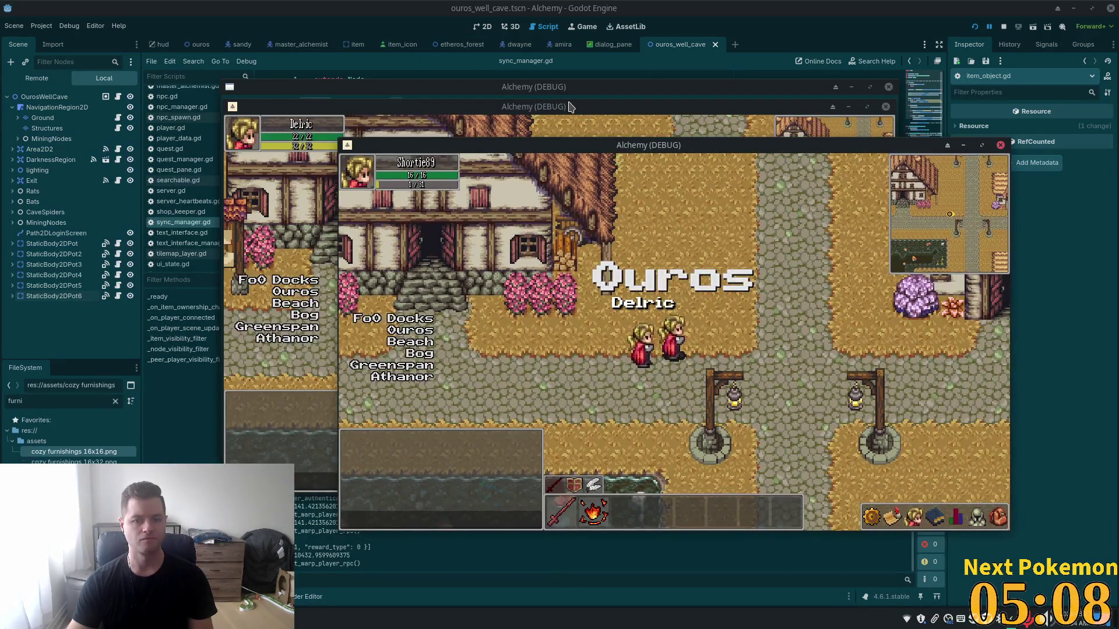
- In the second game window, drag an inventory item onto the map to drop it
drag(551, 122, 208, 127)
click(998, 516)
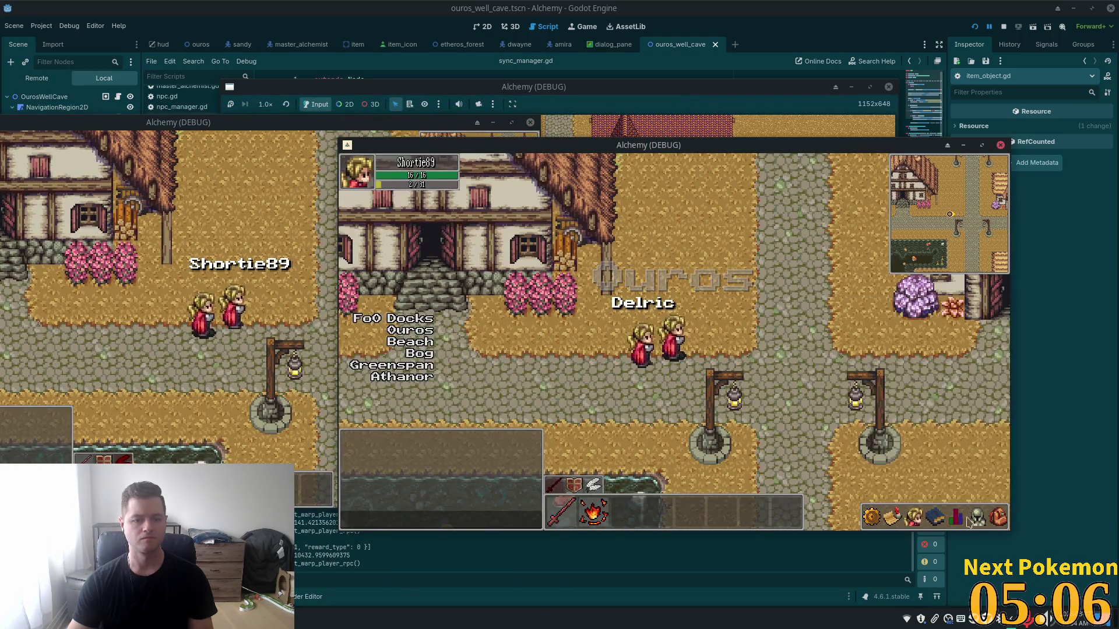
click(992, 513)
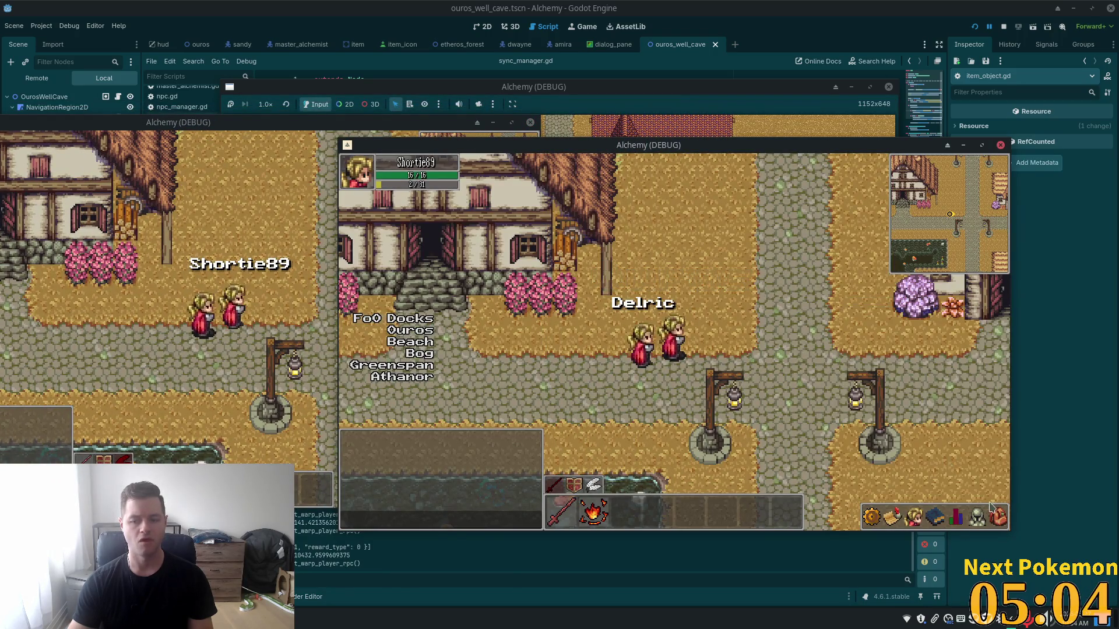
click(999, 516)
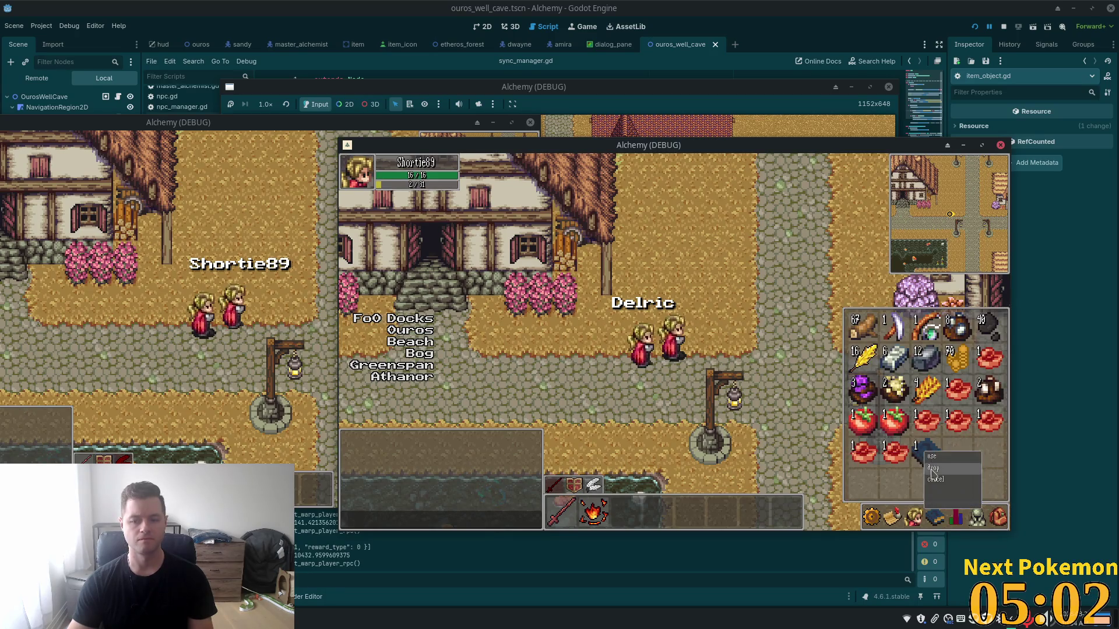
drag(933, 477, 843, 528)
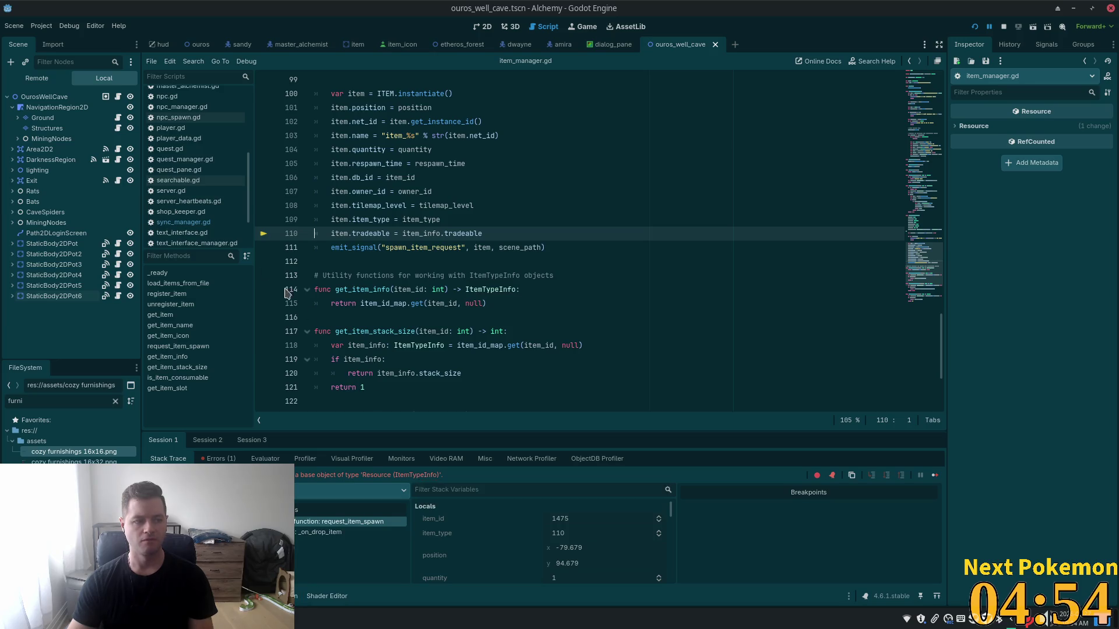
- Stop the debug session halted in item_manager.gd and bring up the phpMyAdmin login page
click(415, 194)
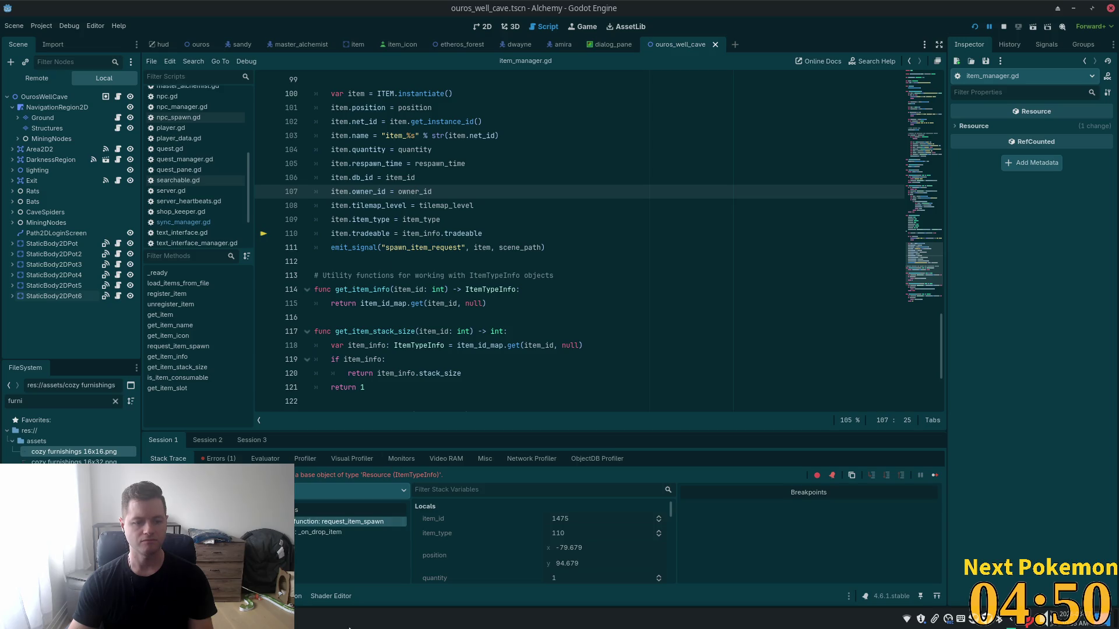
click(1003, 26)
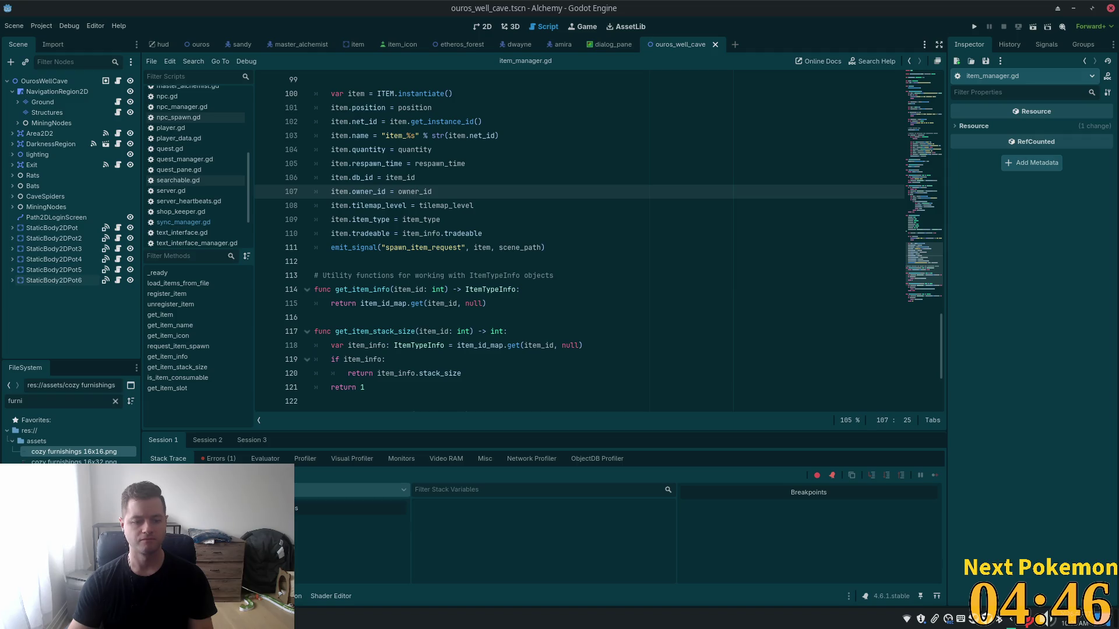
key(alt+Tab)
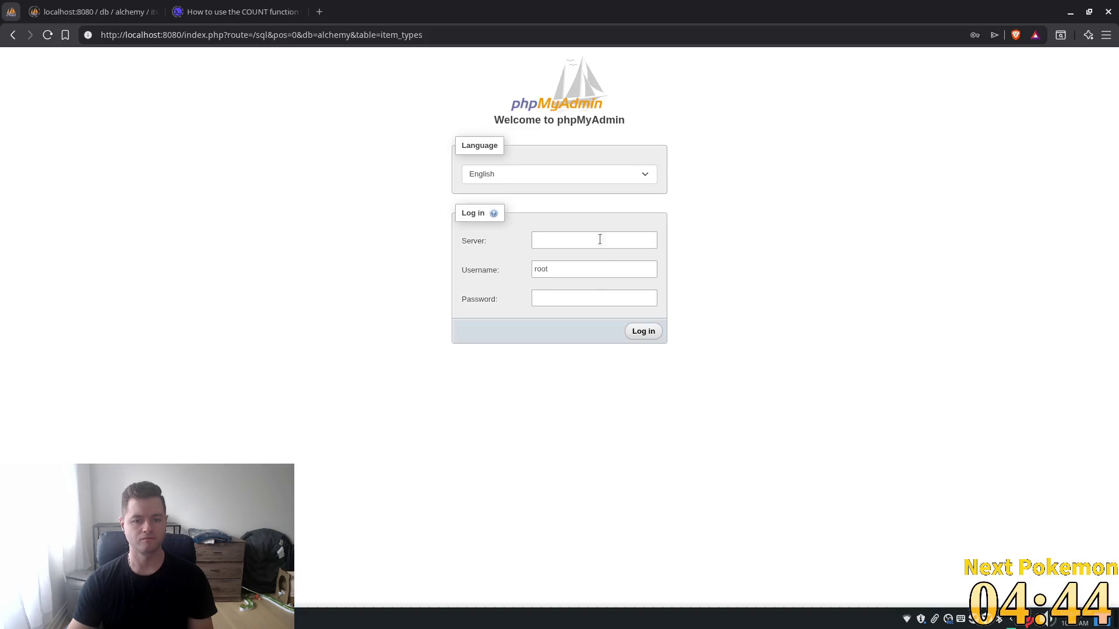
- Log in to phpMyAdmin with the saved database login
click(600, 240)
click(616, 266)
click(615, 273)
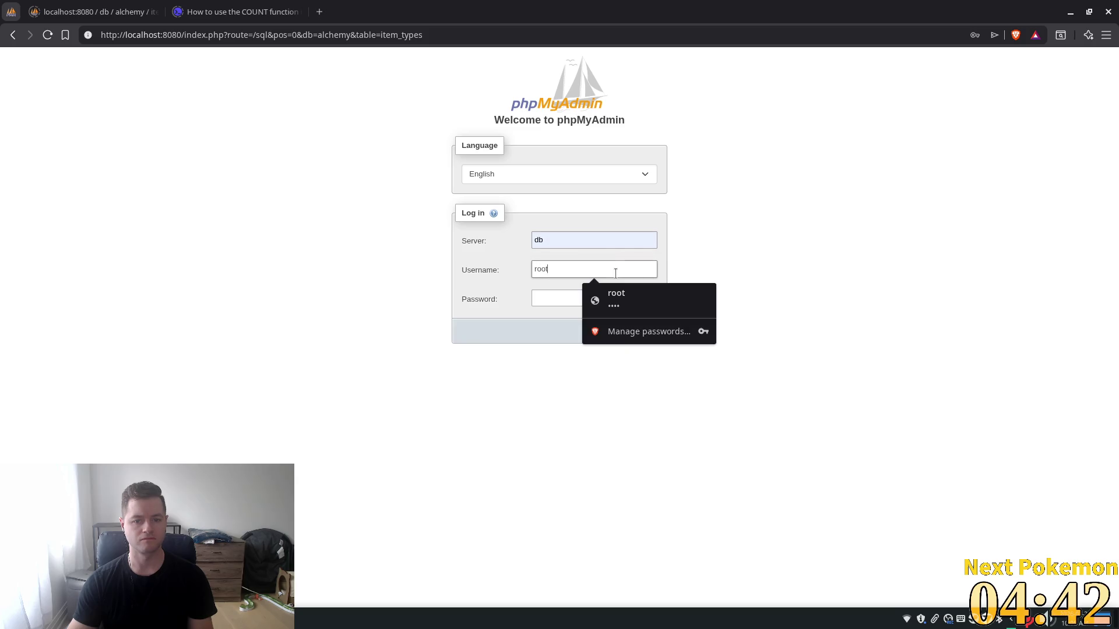
click(618, 299)
click(644, 327)
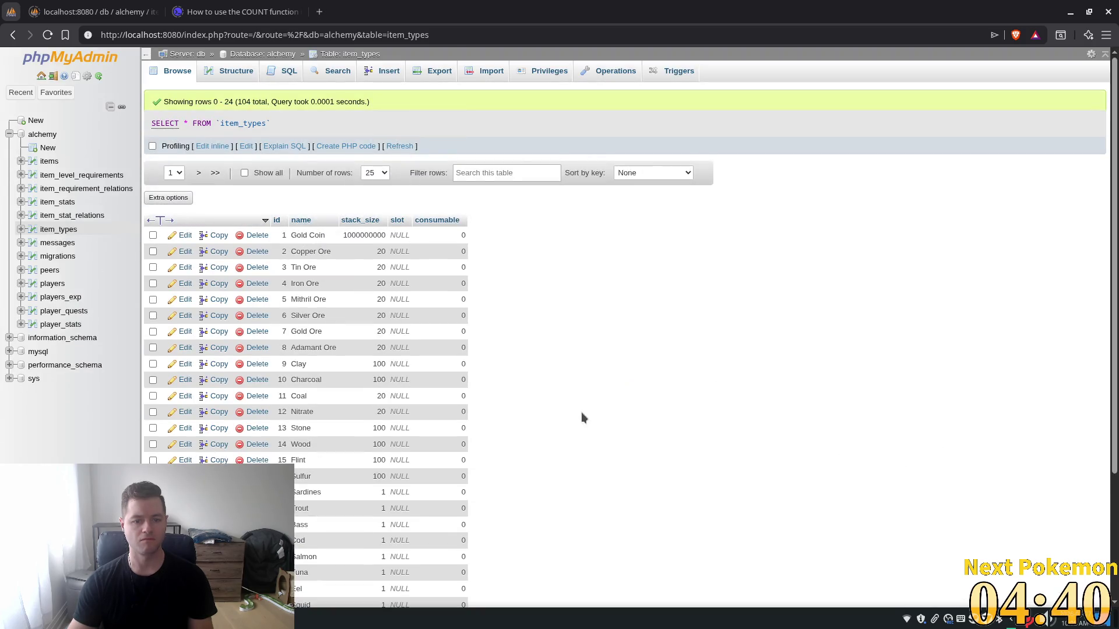
- Open the items table and show 250 rows per page
scroll(582, 414, down, 2)
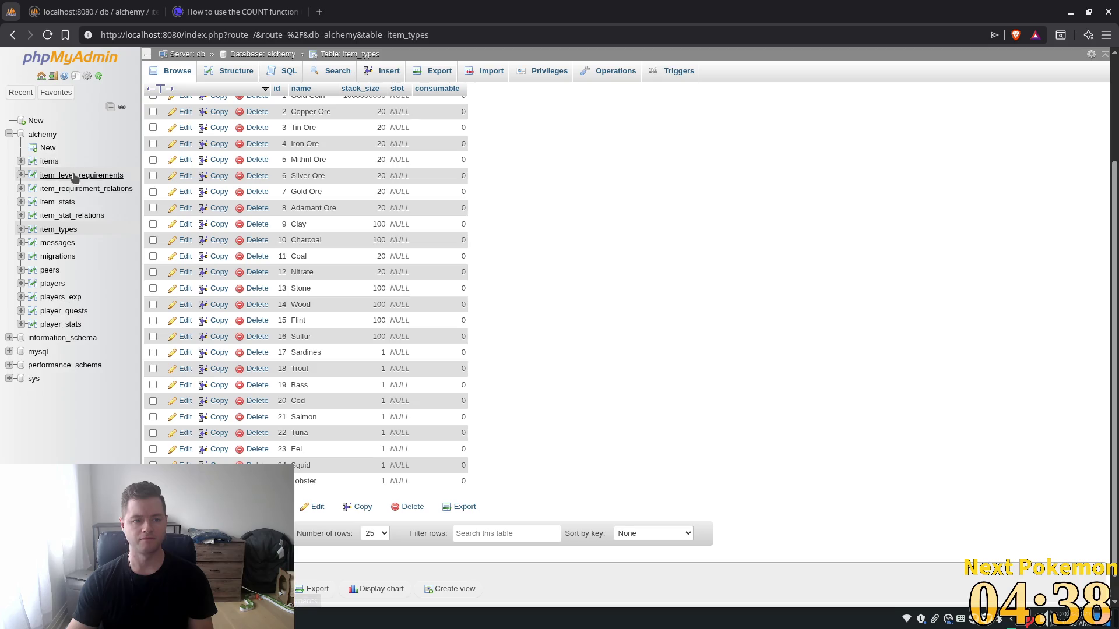
click(49, 161)
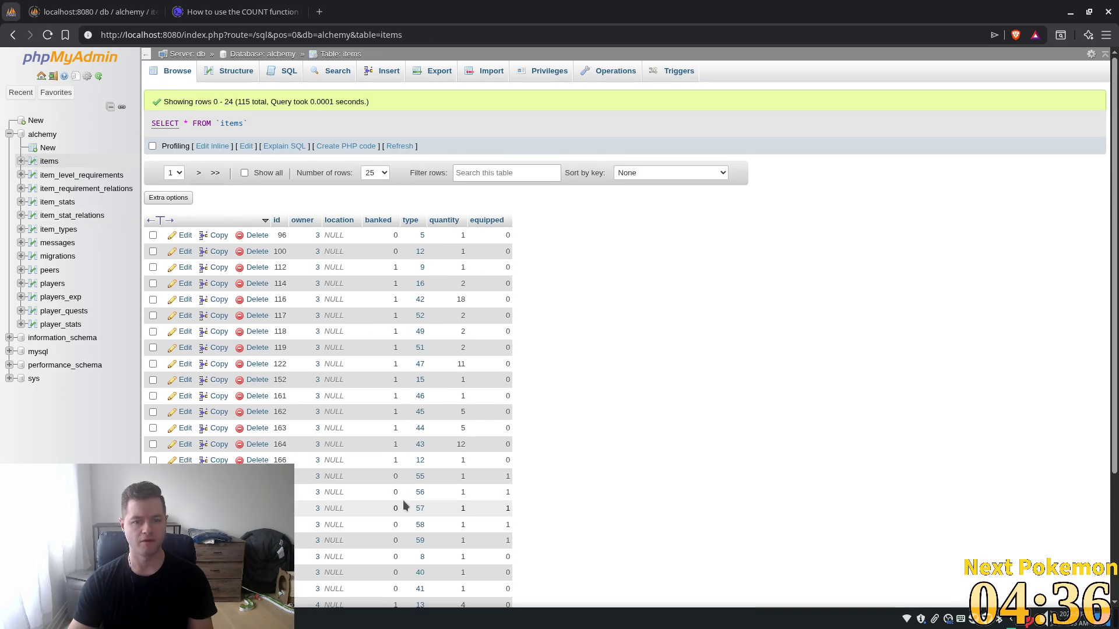
scroll(572, 450, down, 3)
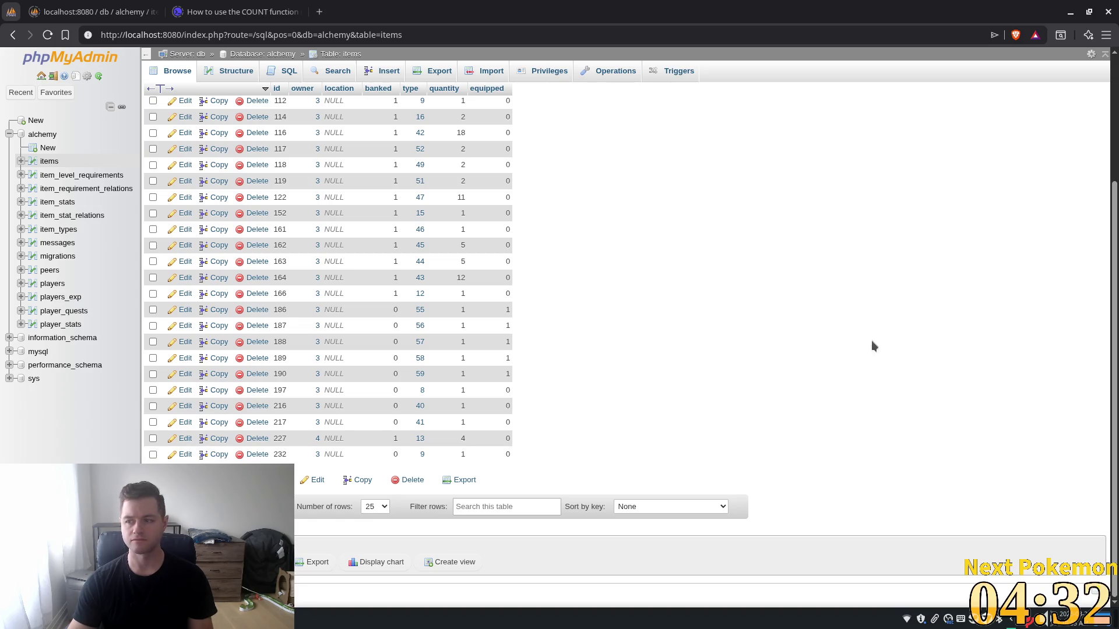
scroll(558, 198, up, 3)
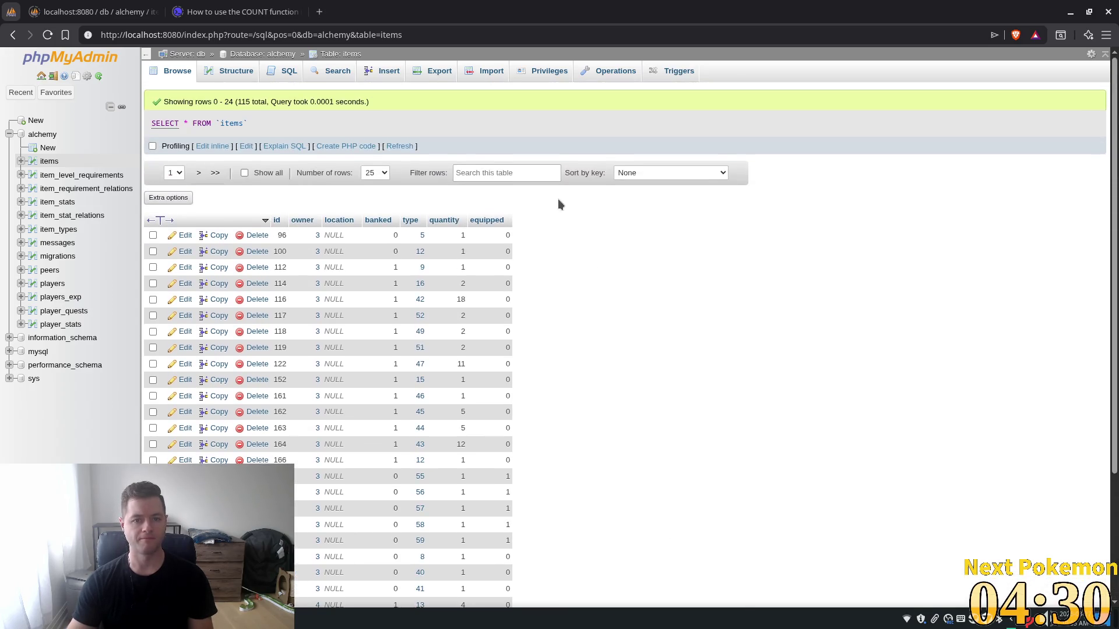
click(402, 147)
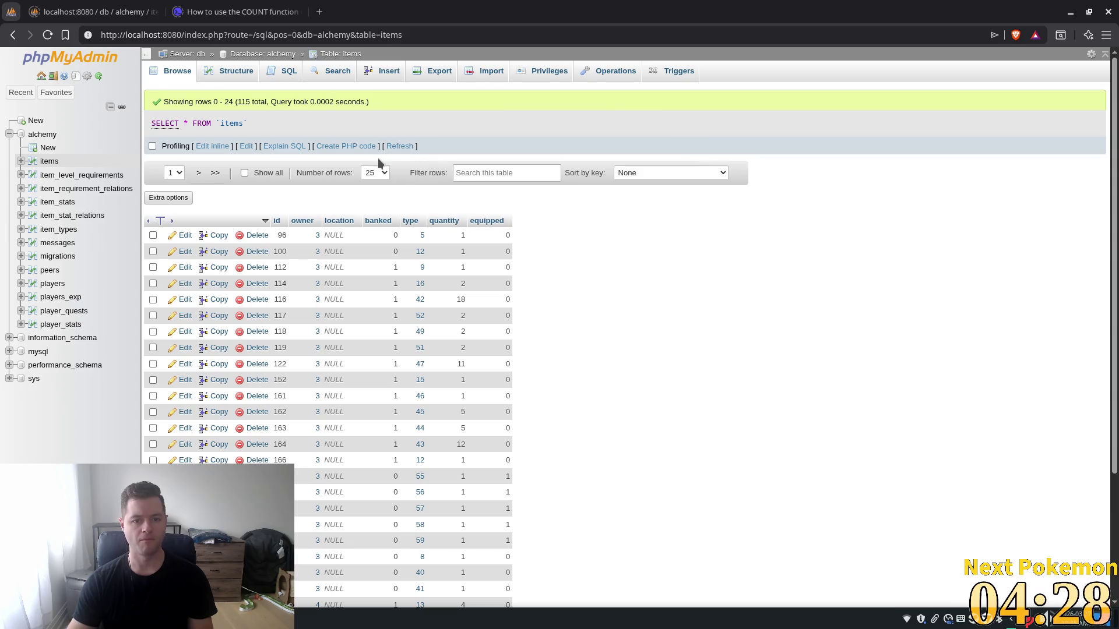
click(375, 173)
click(370, 227)
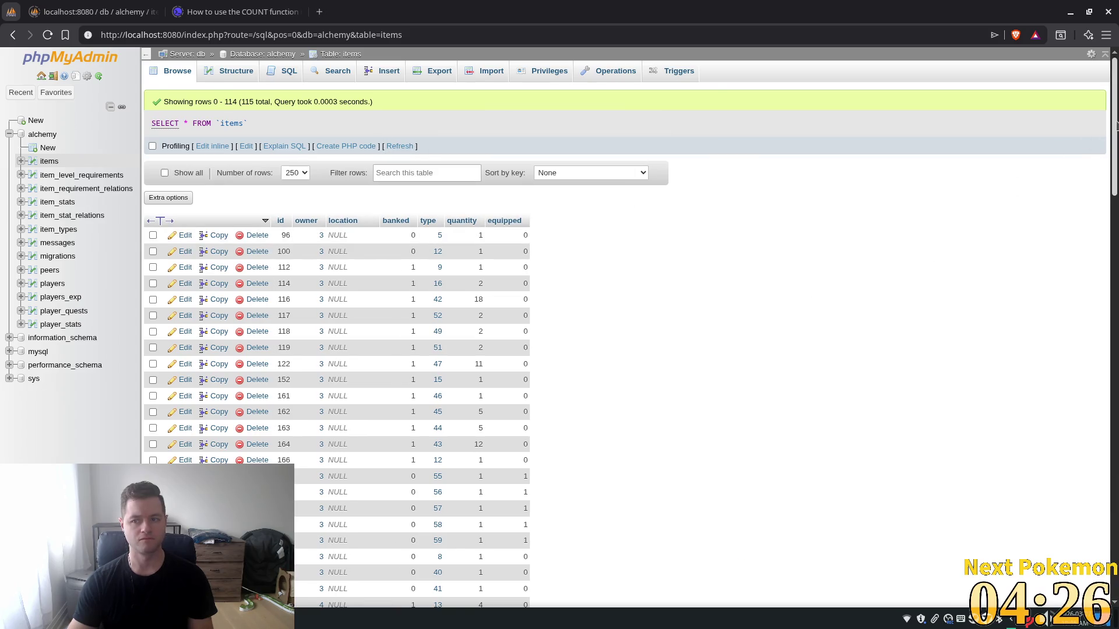
scroll(814, 400, down, 20)
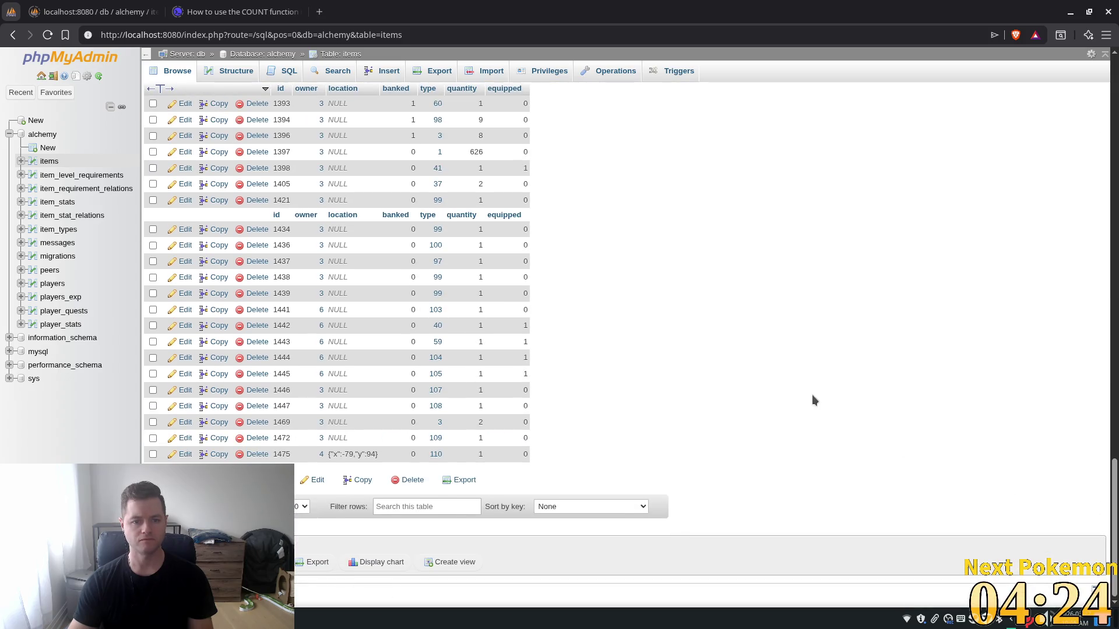
- Set item row 1475's location to NULL
double_click(345, 455)
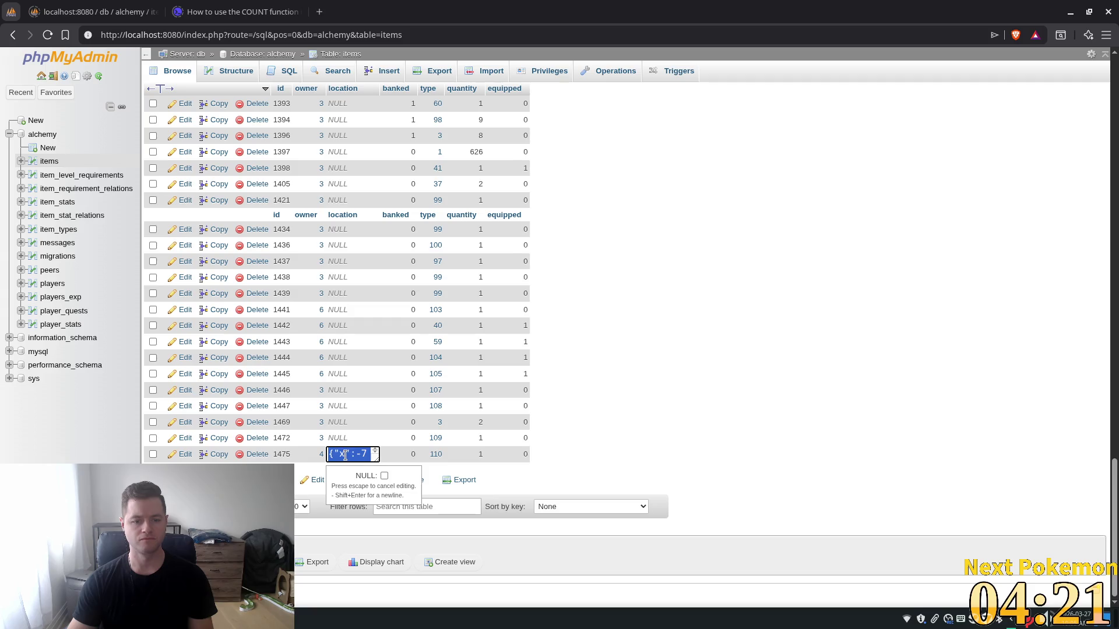
click(385, 476)
click(694, 415)
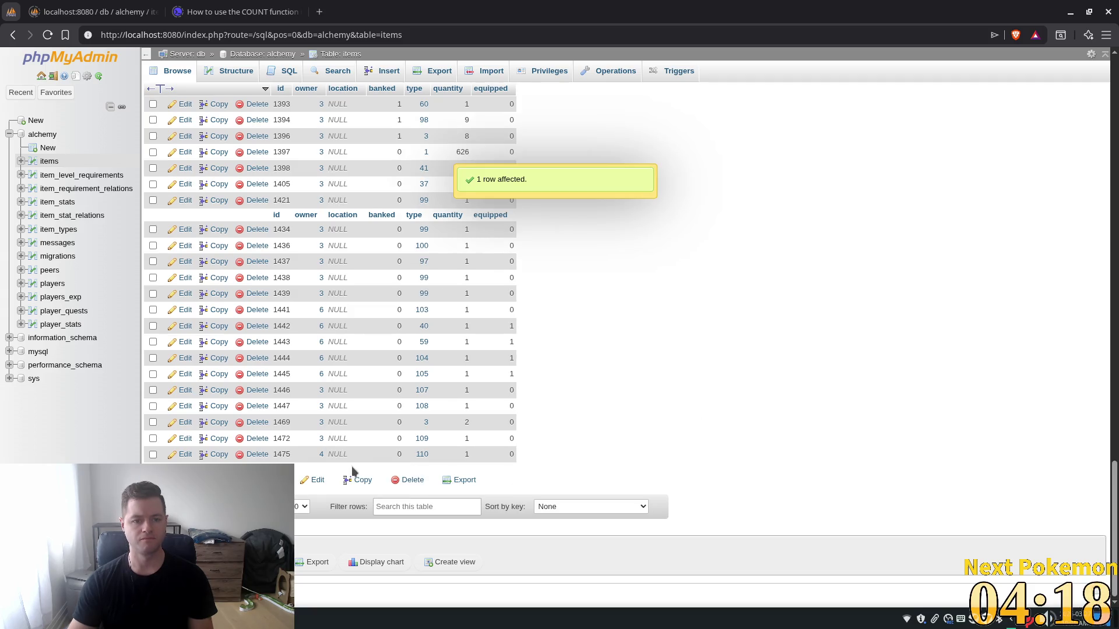
- Close the page-related settings panel over the alchemy items table
mouse_move(320, 459)
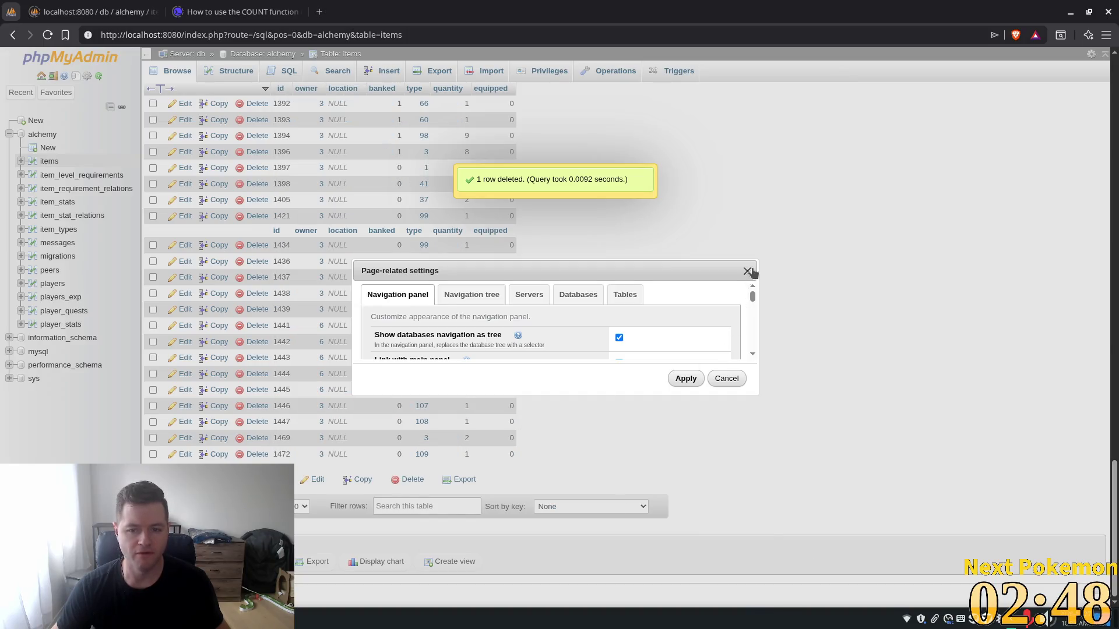
click(747, 271)
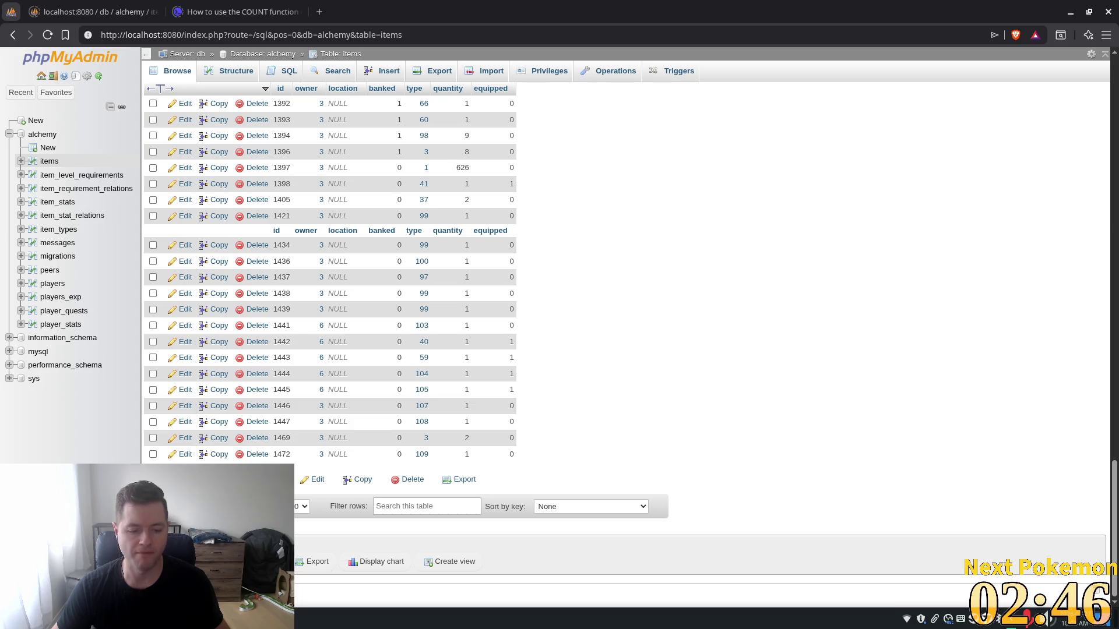
- Return to Cursor and jump to the item_info and item_id_map definitions in item_manager.gd
key(alt+Tab)
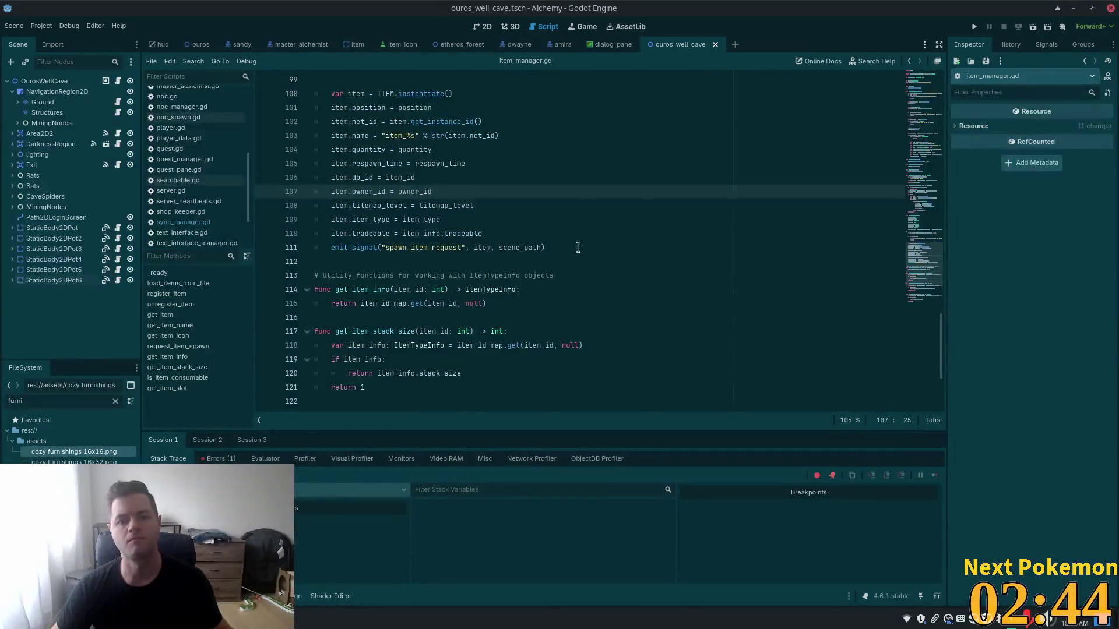
key(alt+Tab)
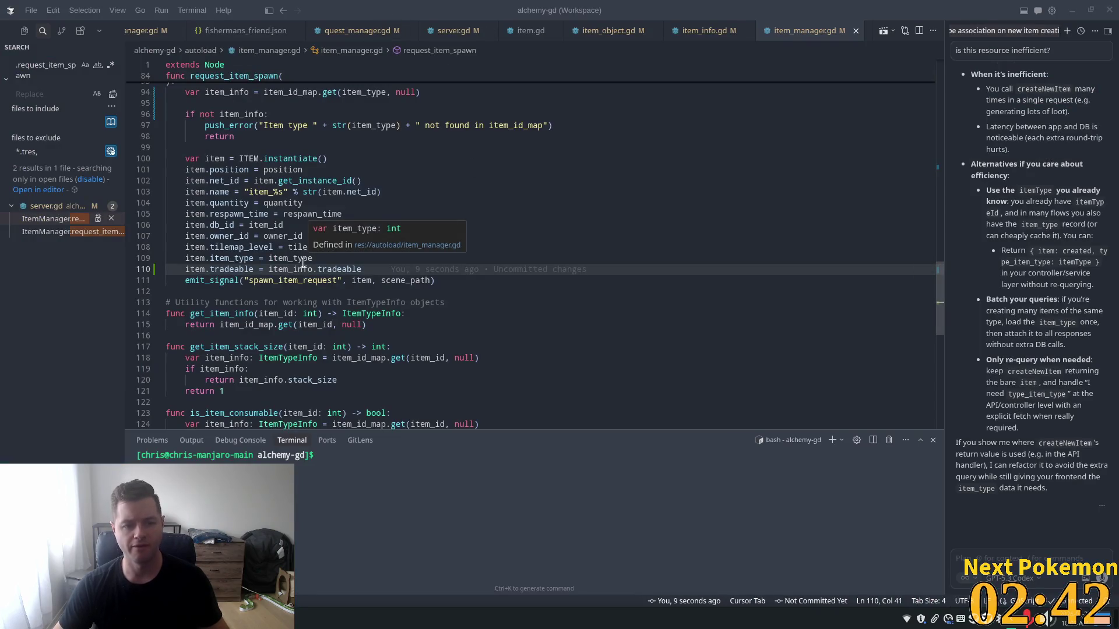
ctrl+click(305, 270)
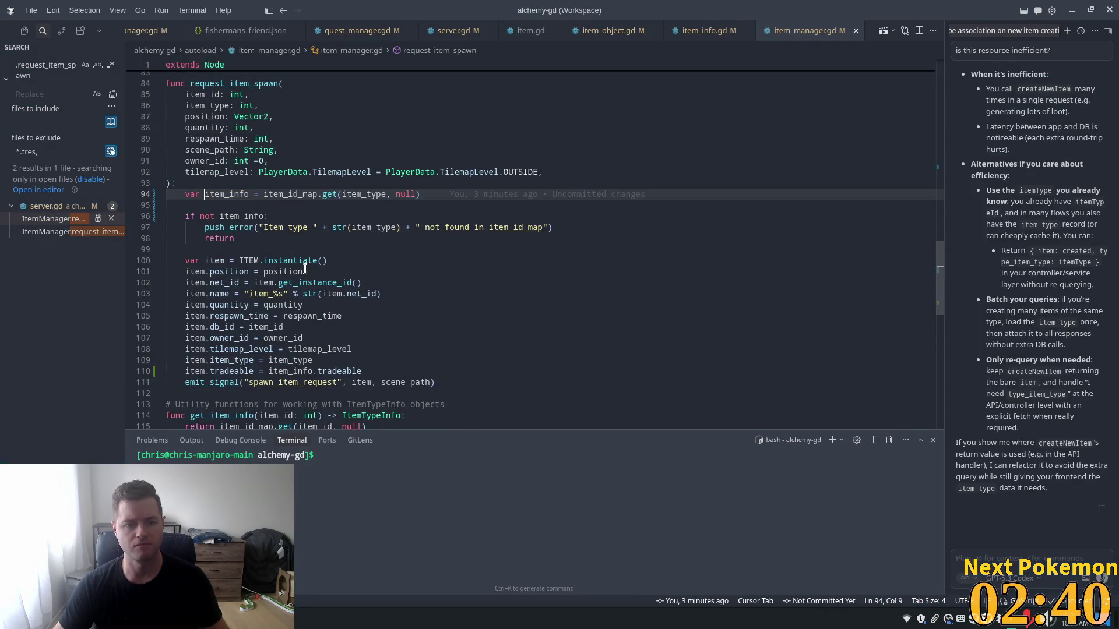
ctrl+click(304, 194)
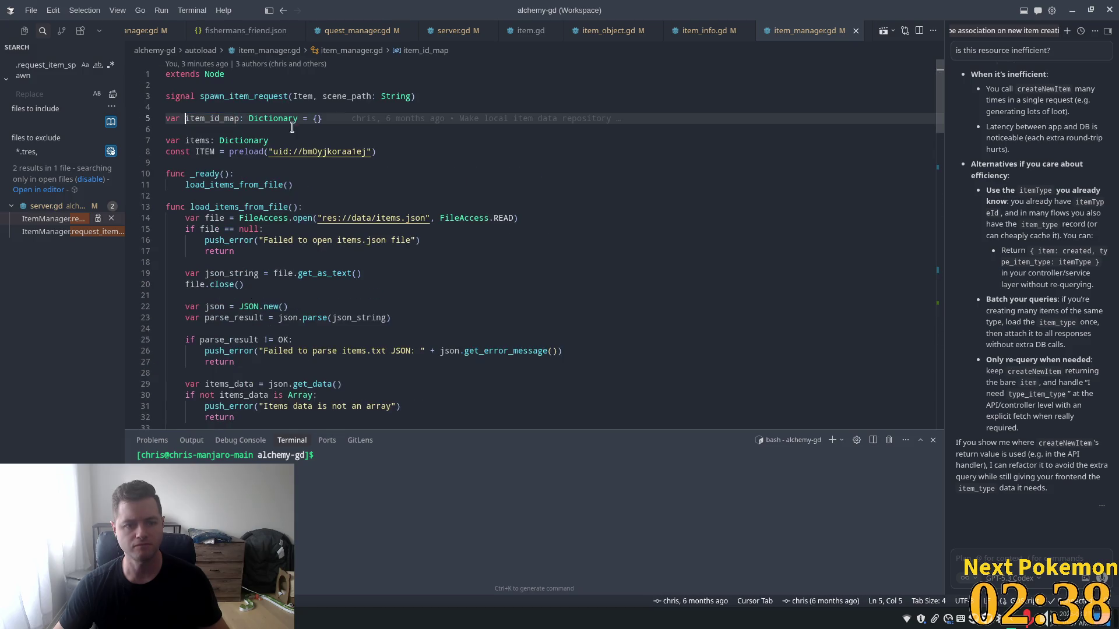
key(ctrl+shift+Right)
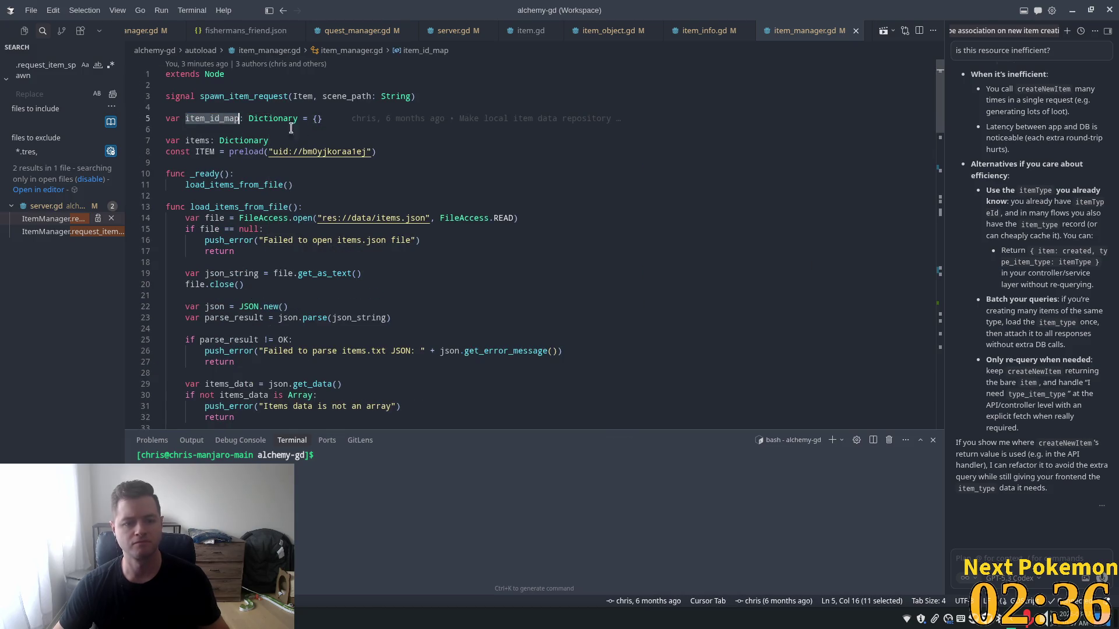
- Search for item_id_map to reach load_items_from_file and select the ItemTypeInfo class name
key(ctrl+f)
key(Return)
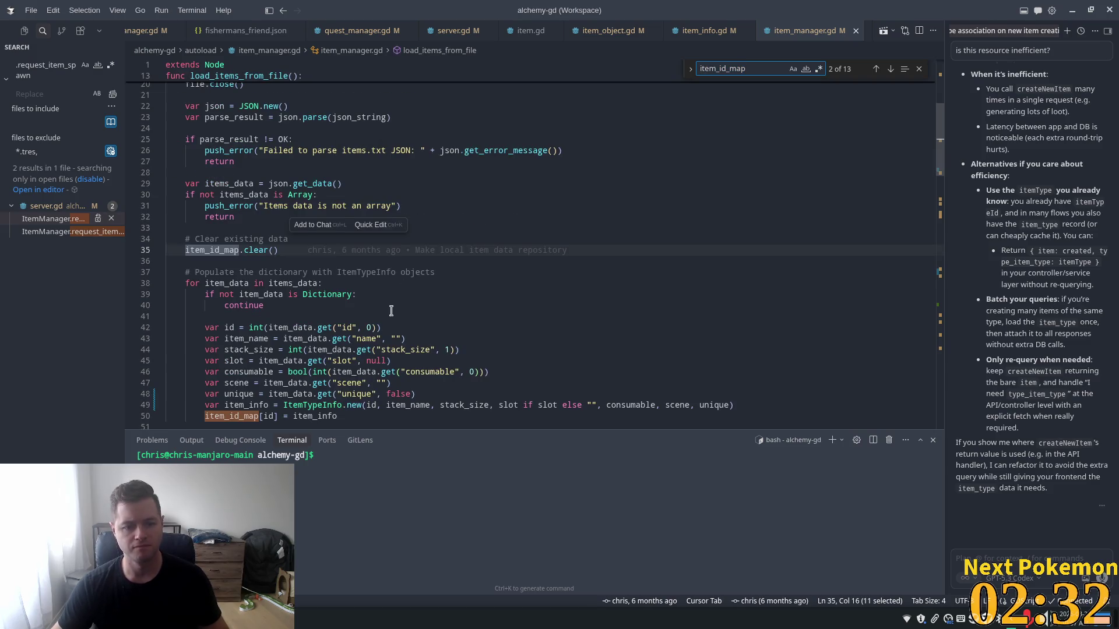
scroll(318, 385, down, 2)
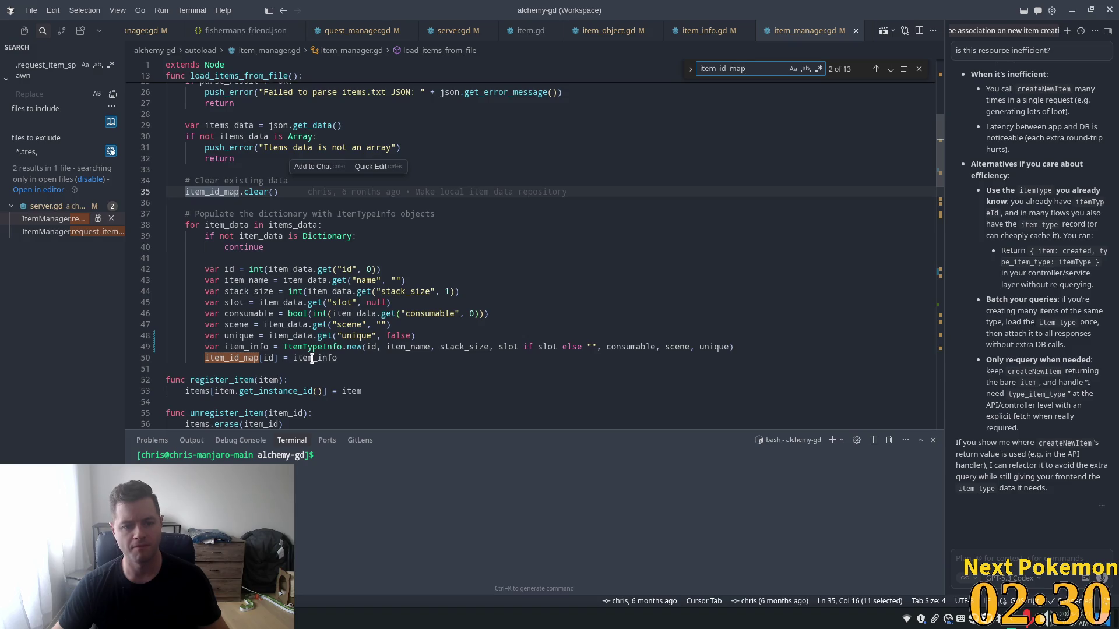
double_click(313, 348)
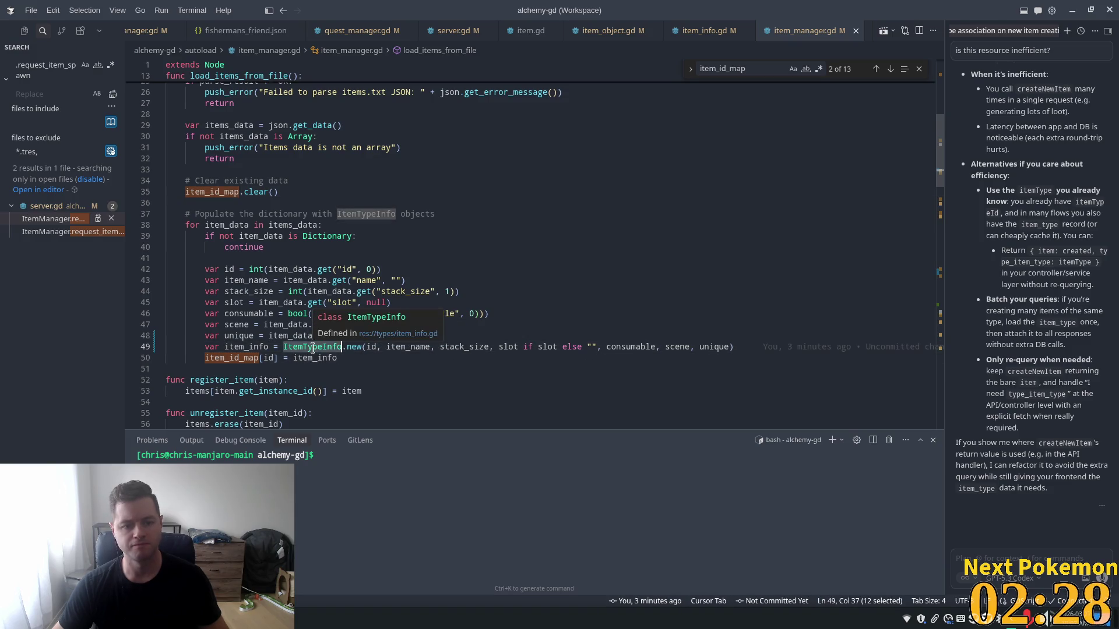
- Add 'var tradeable: bool = true' to ItemTypeInfo, assigned from a _tradeable constructor parameter, and save
ctrl+click(313, 348)
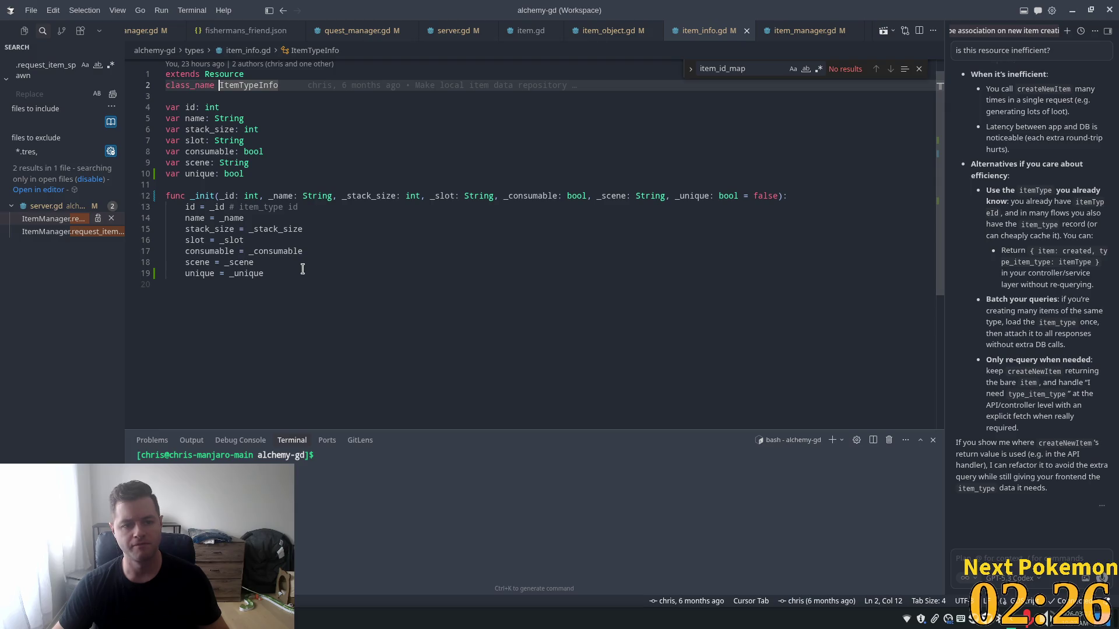
click(443, 174)
key(Return)
text(va)
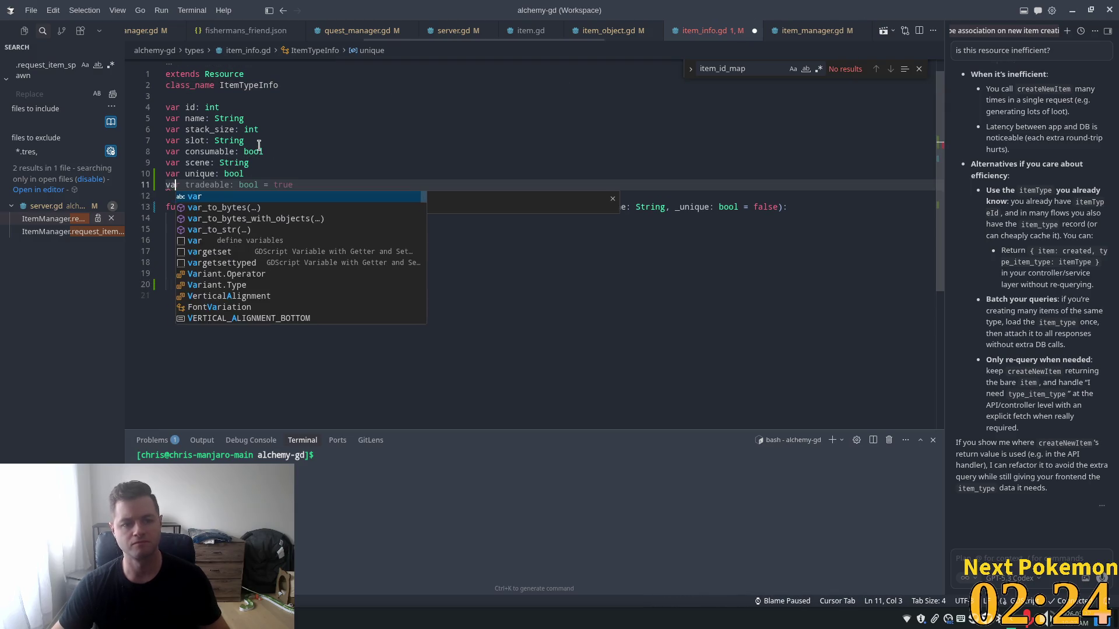
key(Tab)
key(Tab)
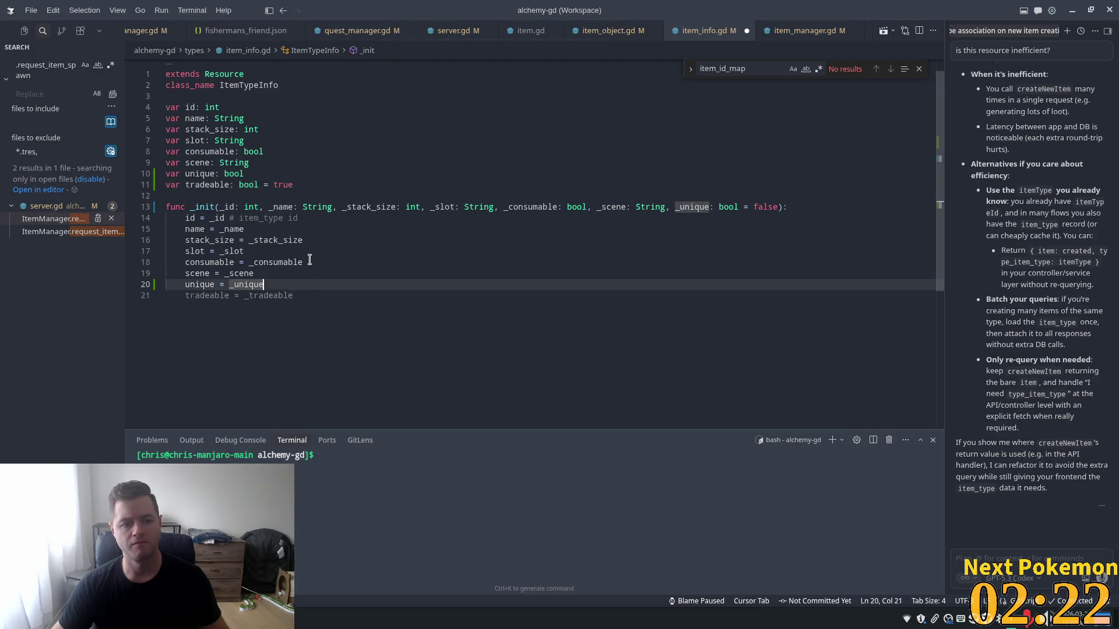
key(Tab)
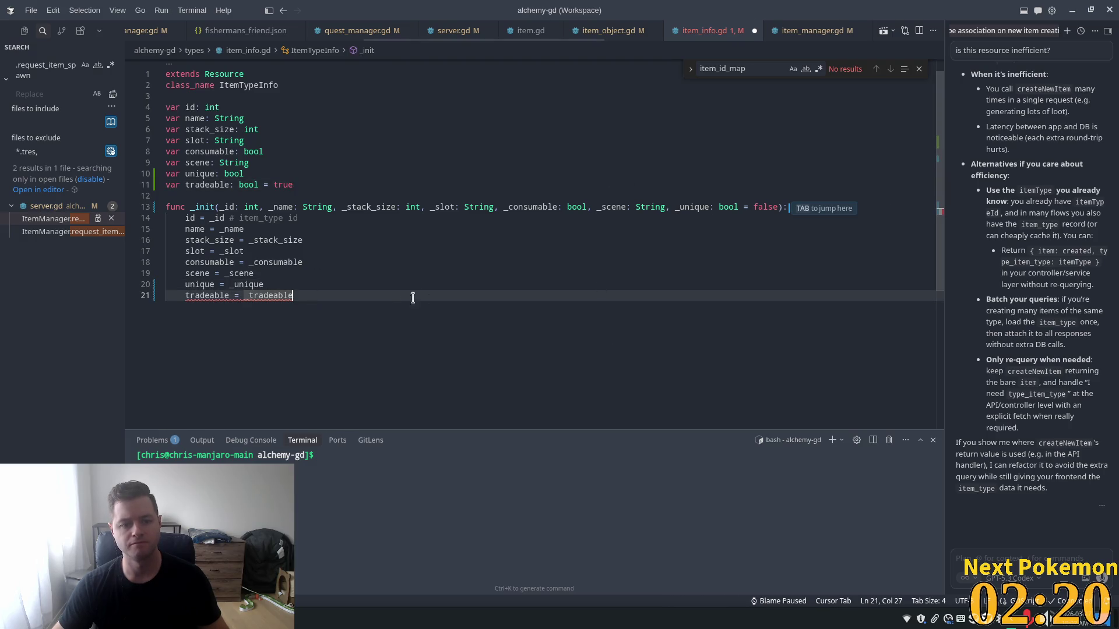
key(Tab)
key(Tab)
key(ctrl+s)
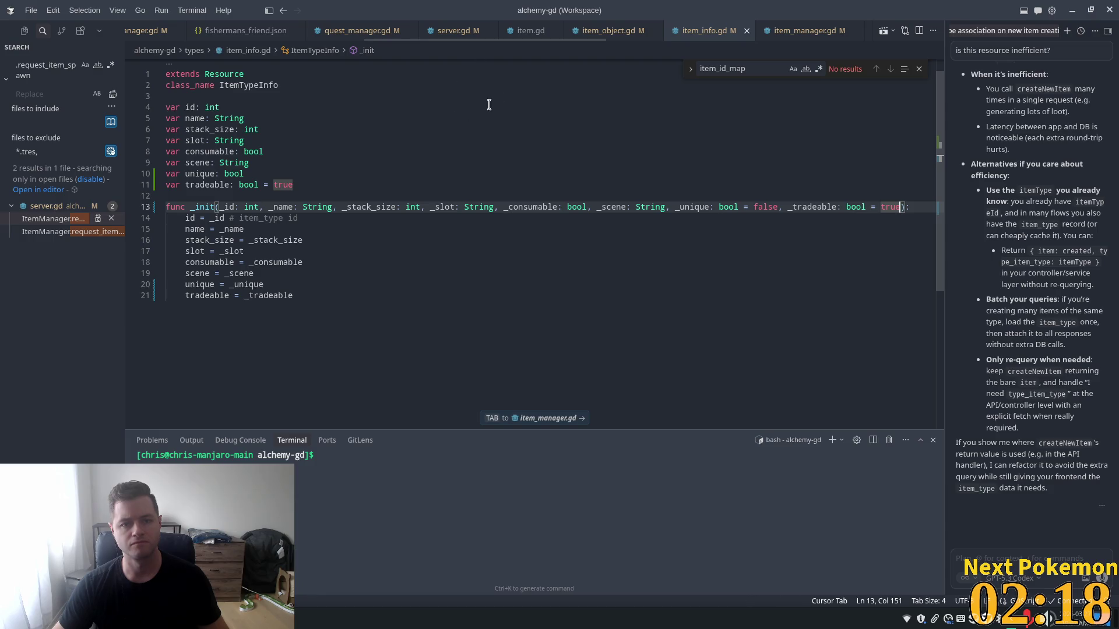
- Check the tradeable property in item_object.gd, then reopen item_manager.gd
click(615, 32)
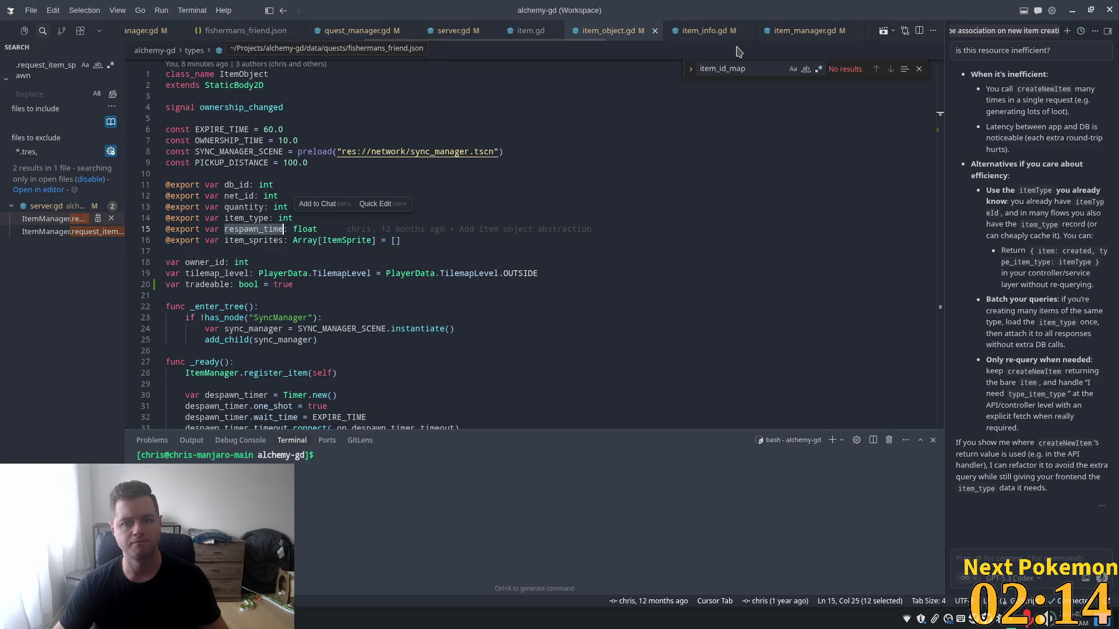
scroll(525, 31, up, 3)
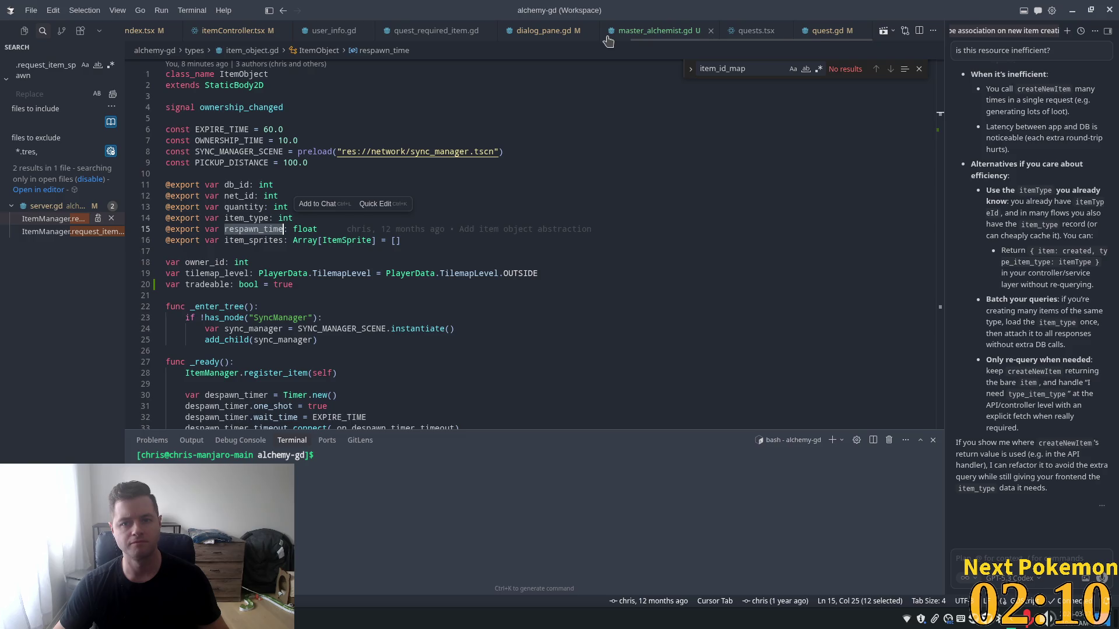
scroll(515, 32, up, 1)
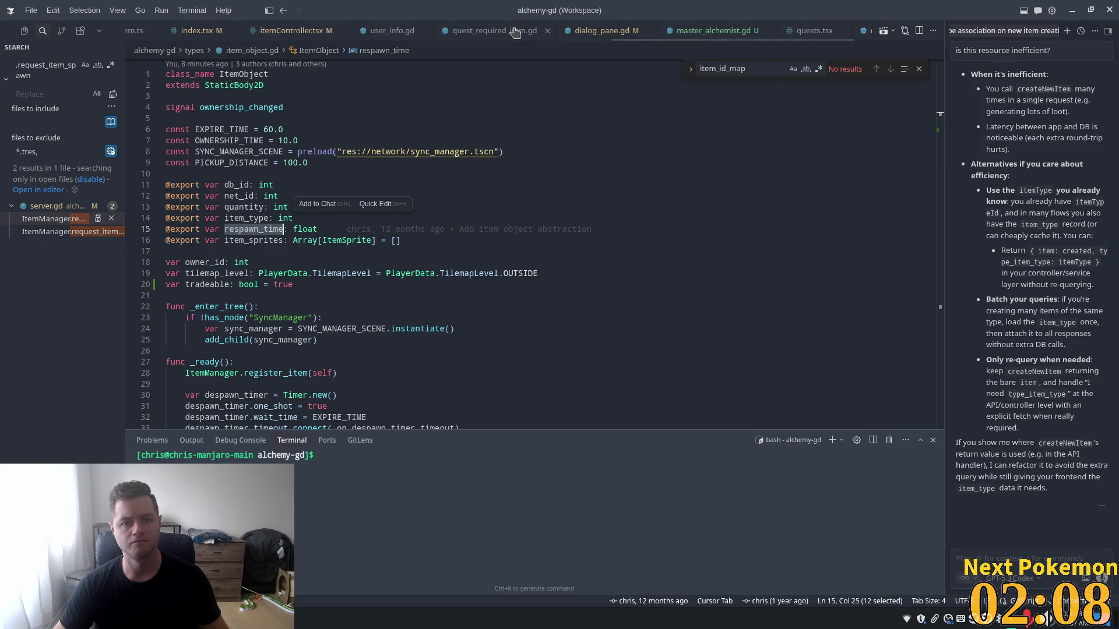
key(ctrl+p)
text(i)
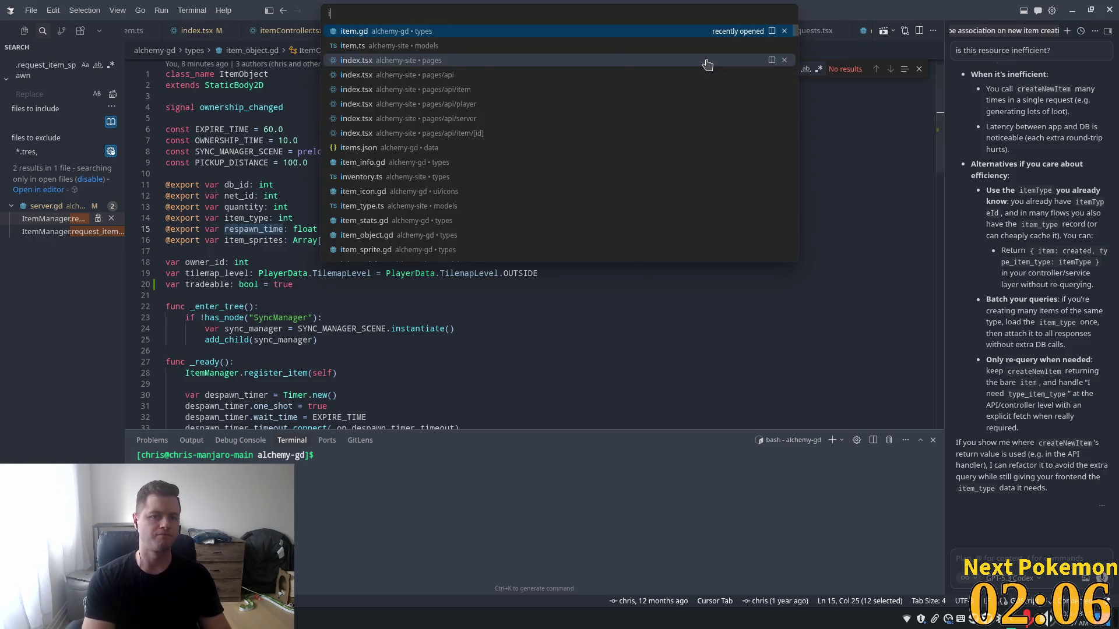
text(tem_id_ma)
key(Return)
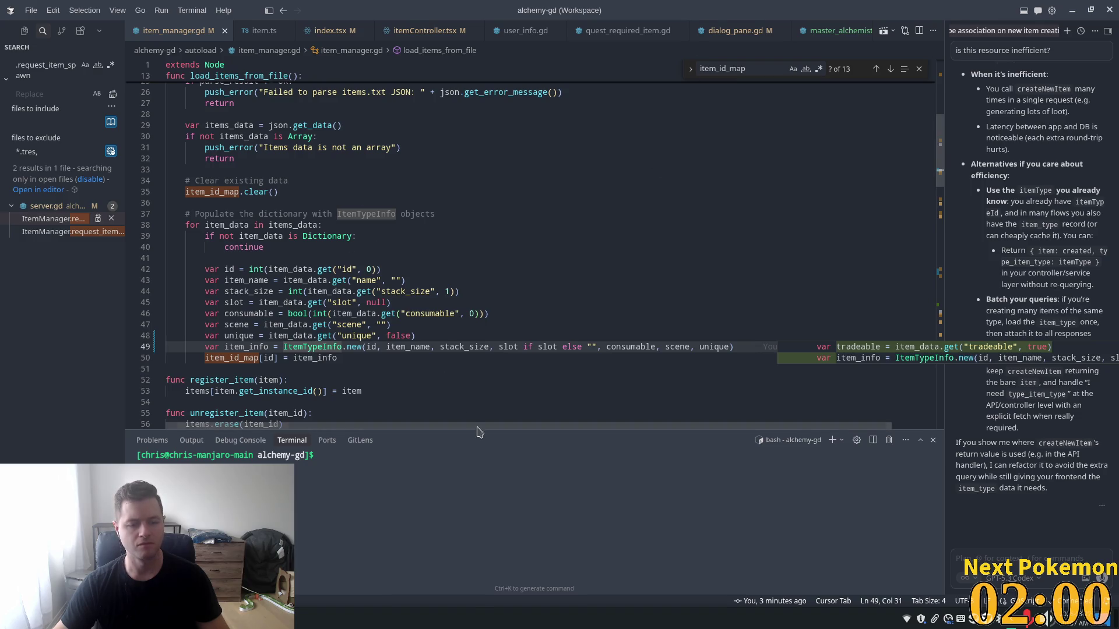
- Review load_items_from_file, highlighting where item_id_map is cleared and where item_data is used
click(454, 379)
click(408, 324)
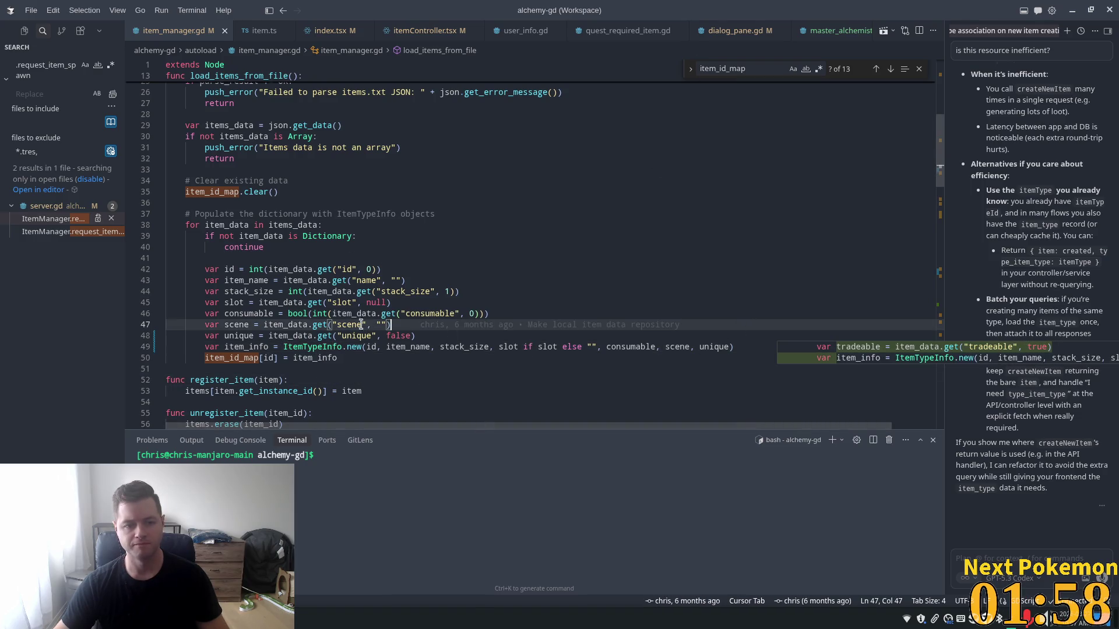
click(221, 193)
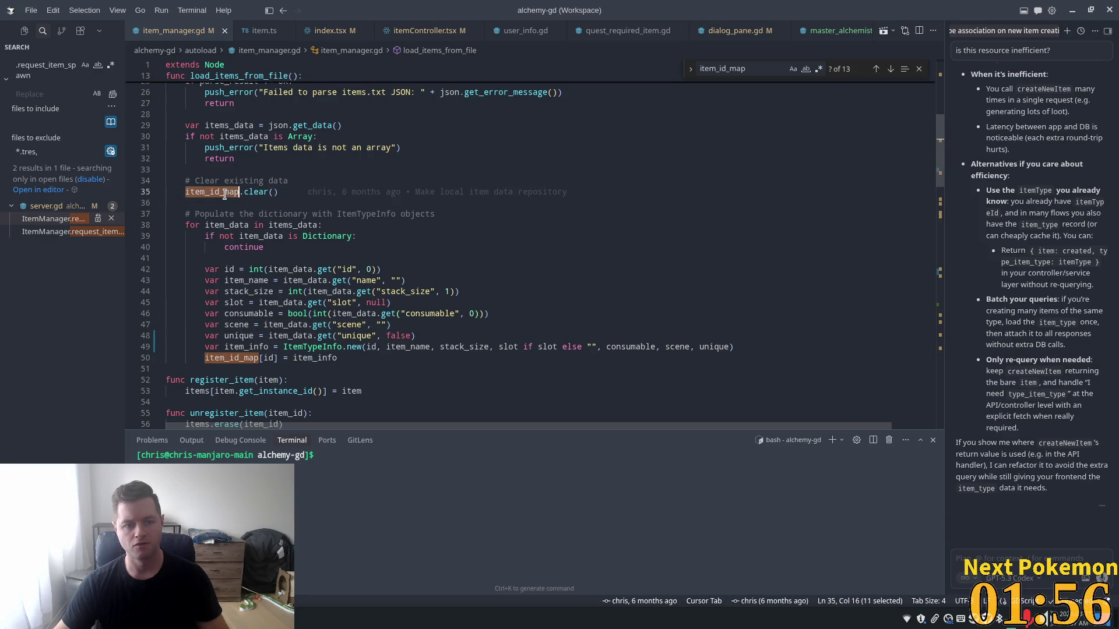
click(234, 224)
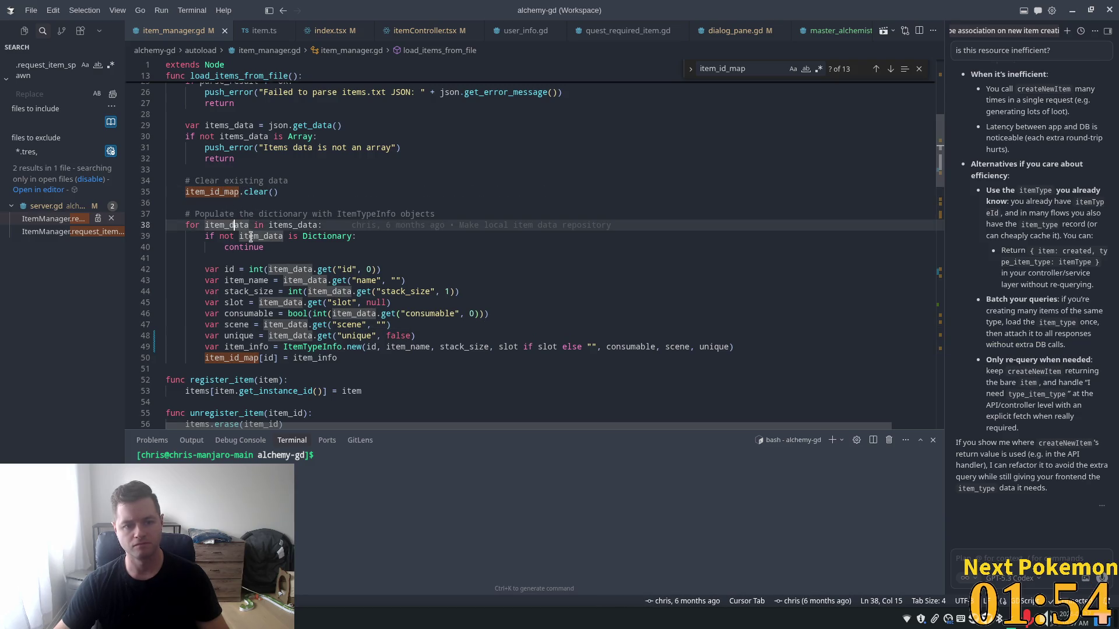
scroll(252, 245, up, 3)
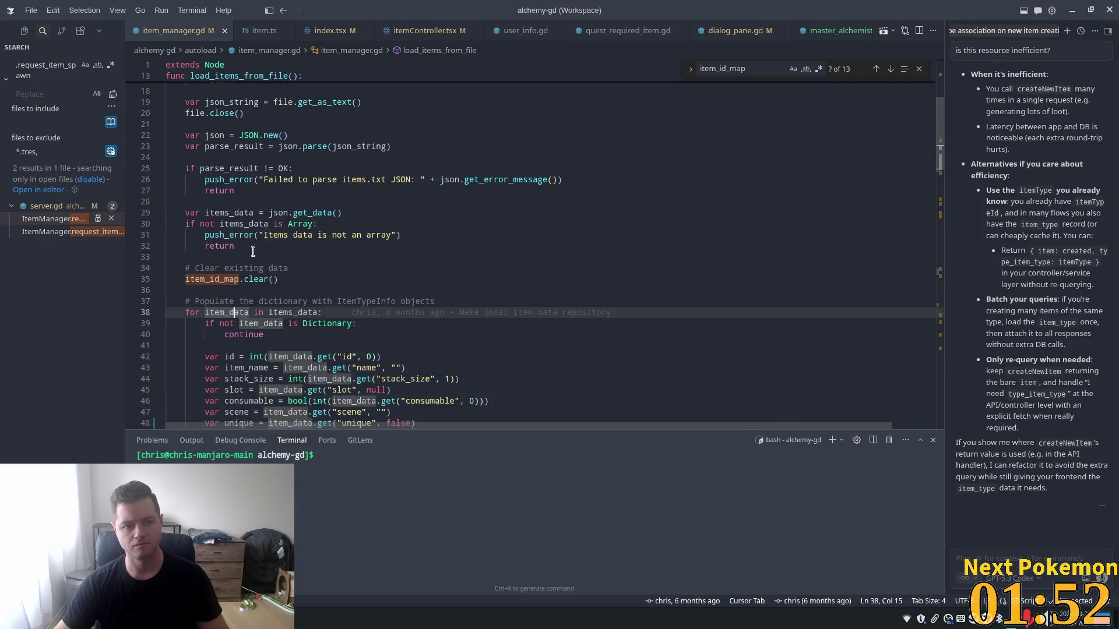
scroll(497, 359, down, 3)
- Pass tradeable into ItemTypeInfo.new, preceded by 'var tradeable = bool(item_data.get("tradeable", true))'
click(728, 318)
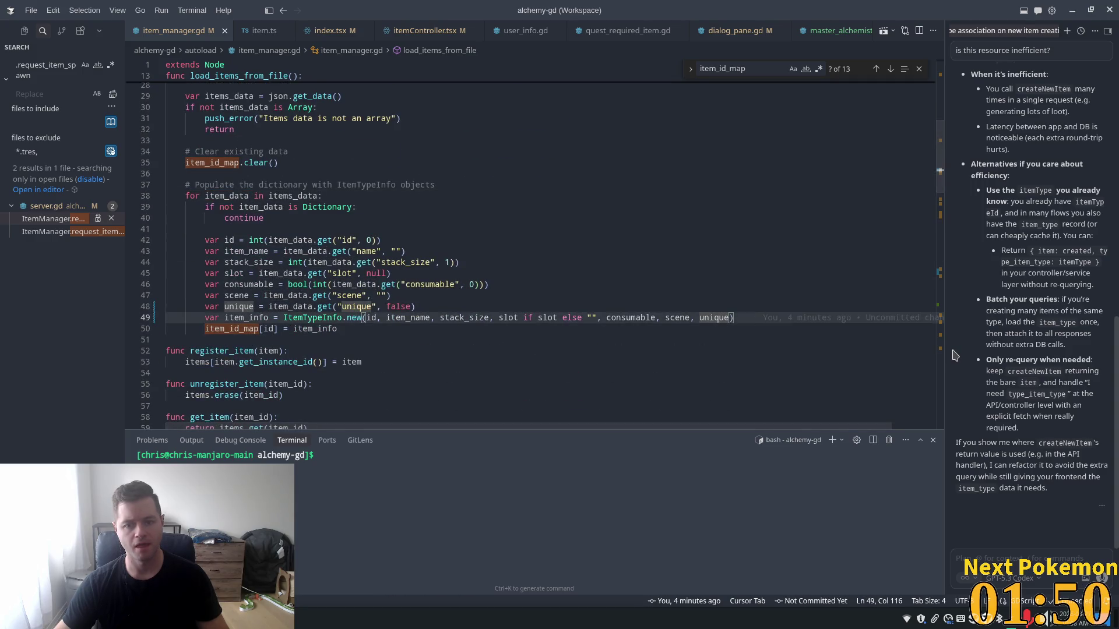
text(, tradeable)
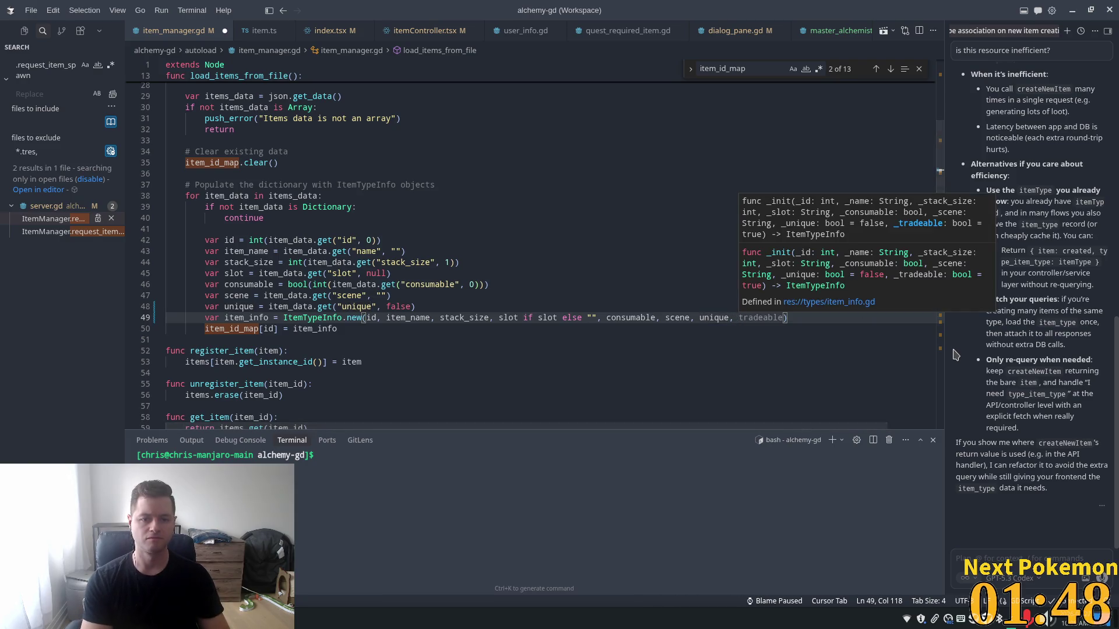
key(Tab)
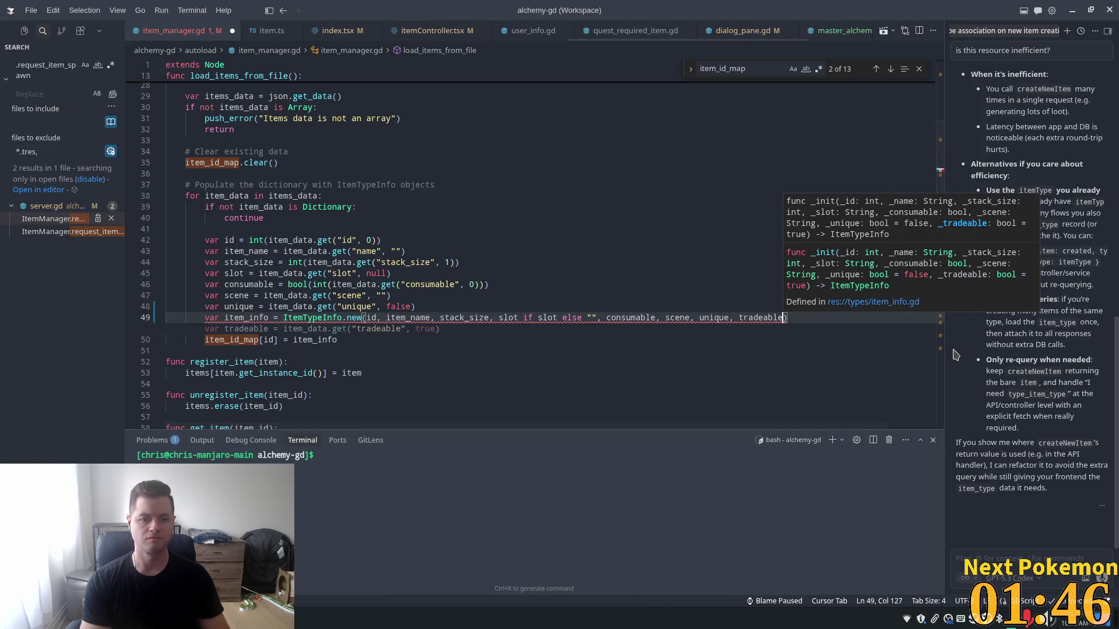
key(Down)
key(alt+Up)
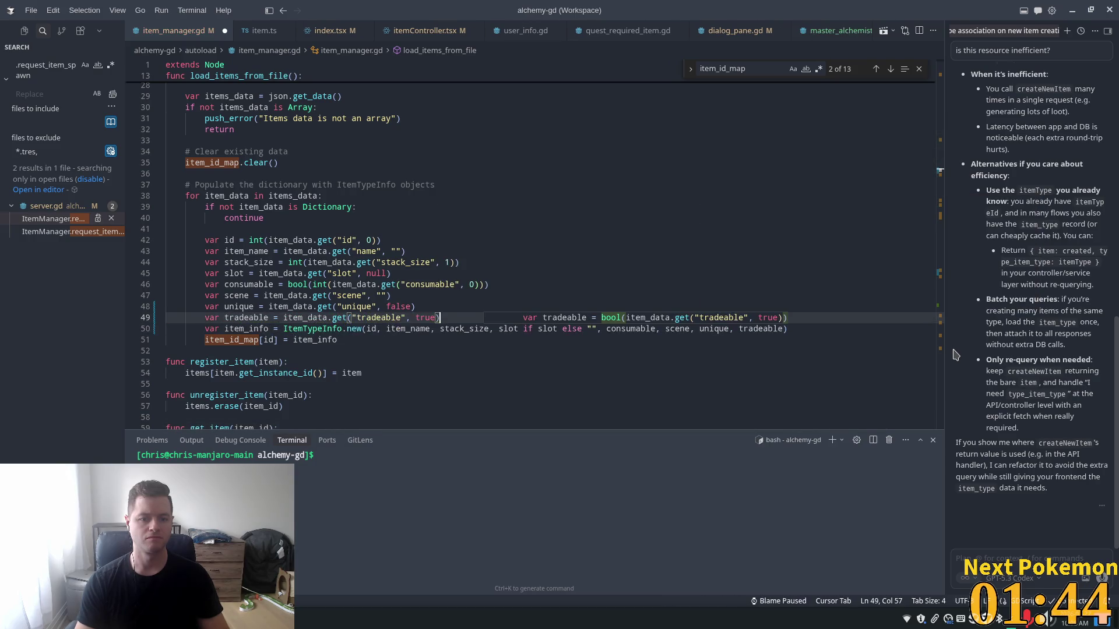
key(Tab)
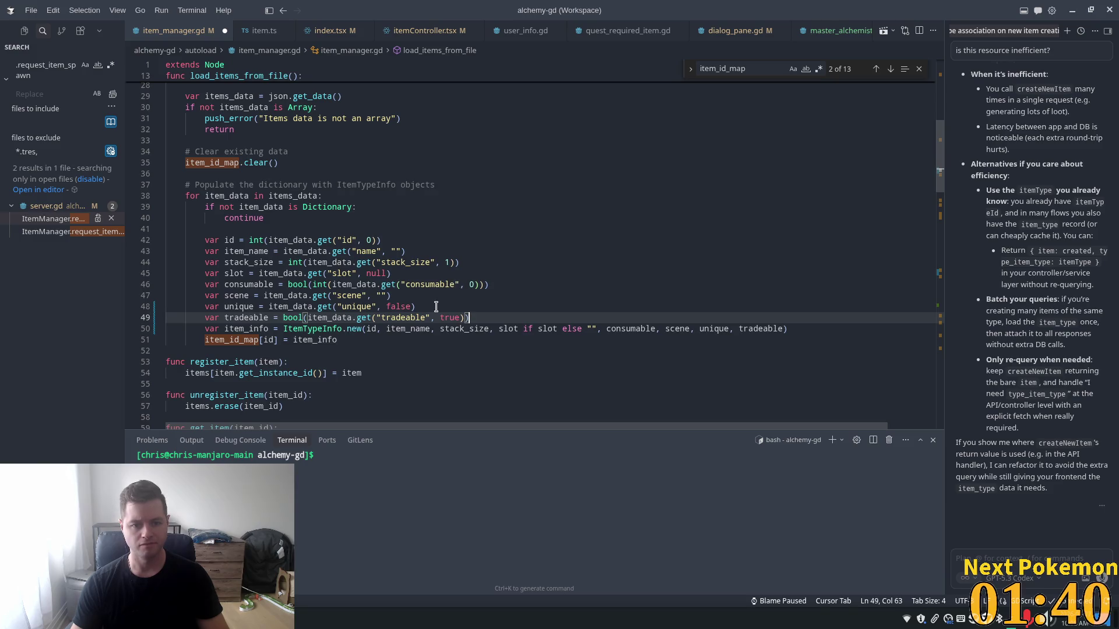
click(431, 307)
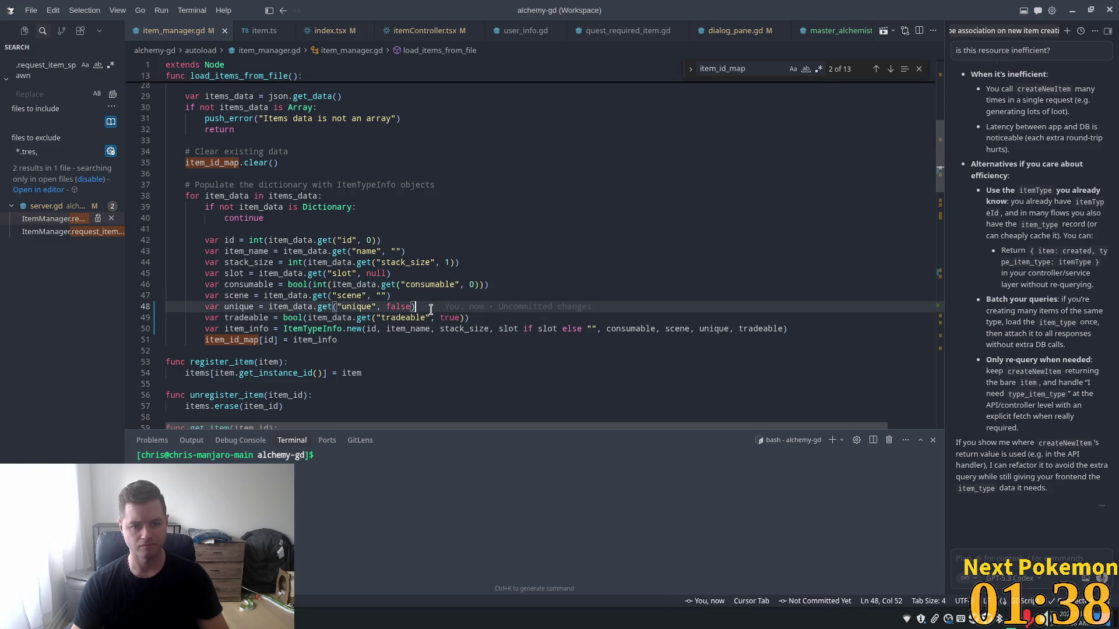
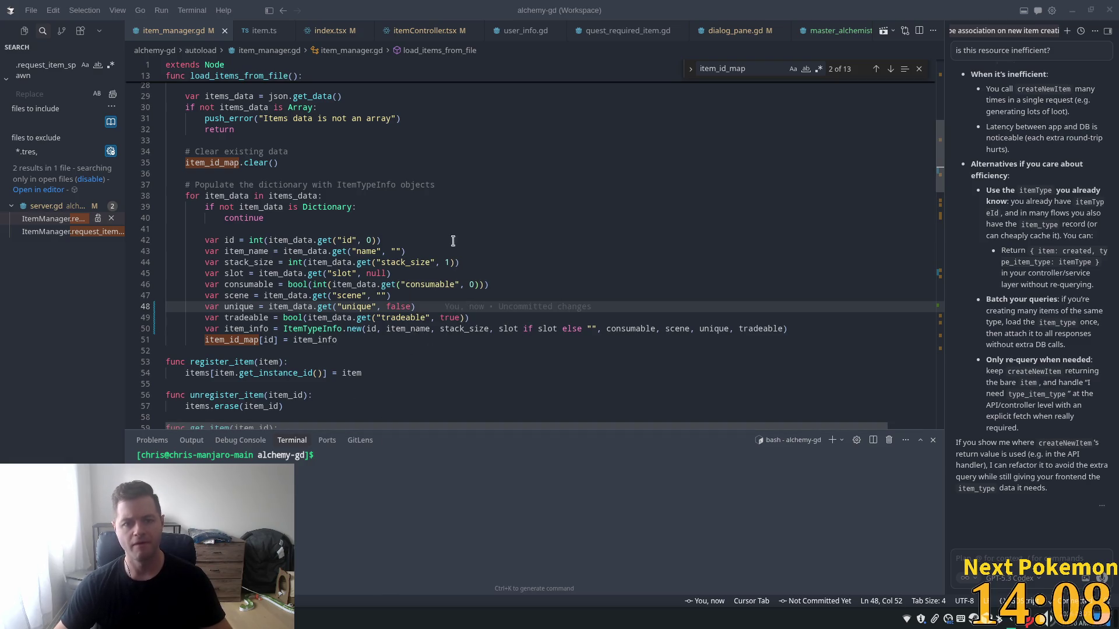
- View the last commit for line 39 and scroll through the current file
click(454, 210)
mouse_move(461, 210)
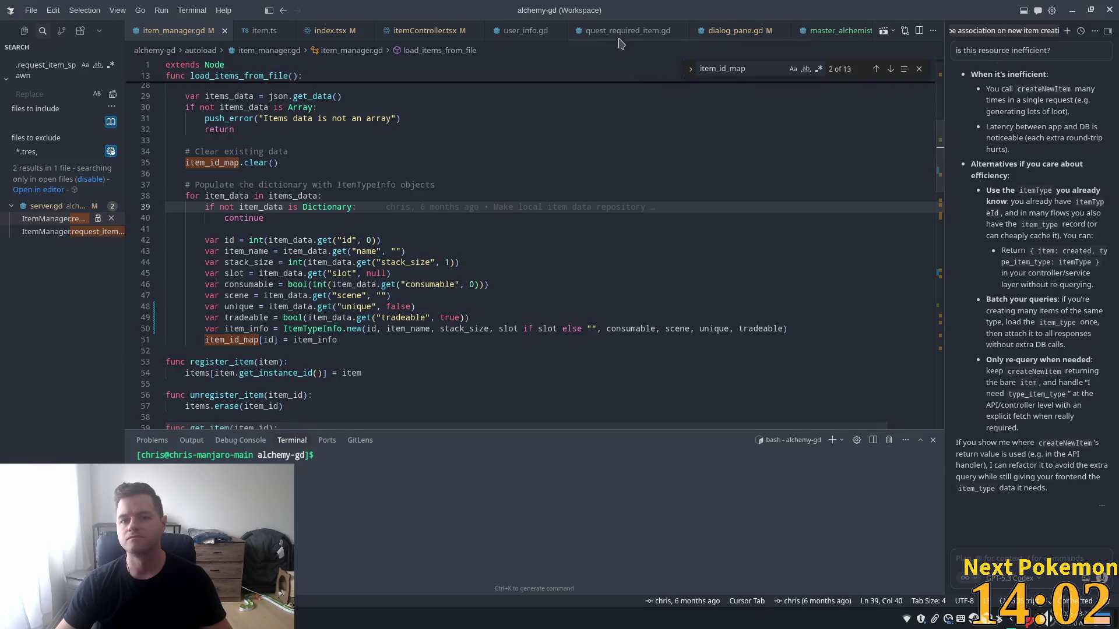
scroll(524, 30, down, 3)
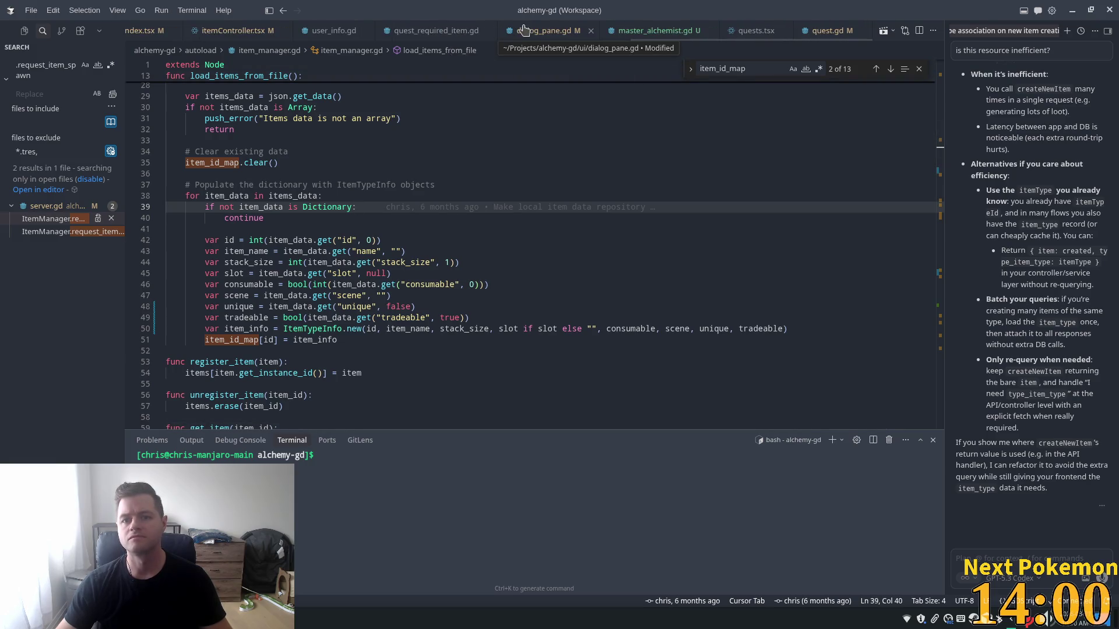
scroll(477, 34, up, 3)
scroll(477, 36, up, 5)
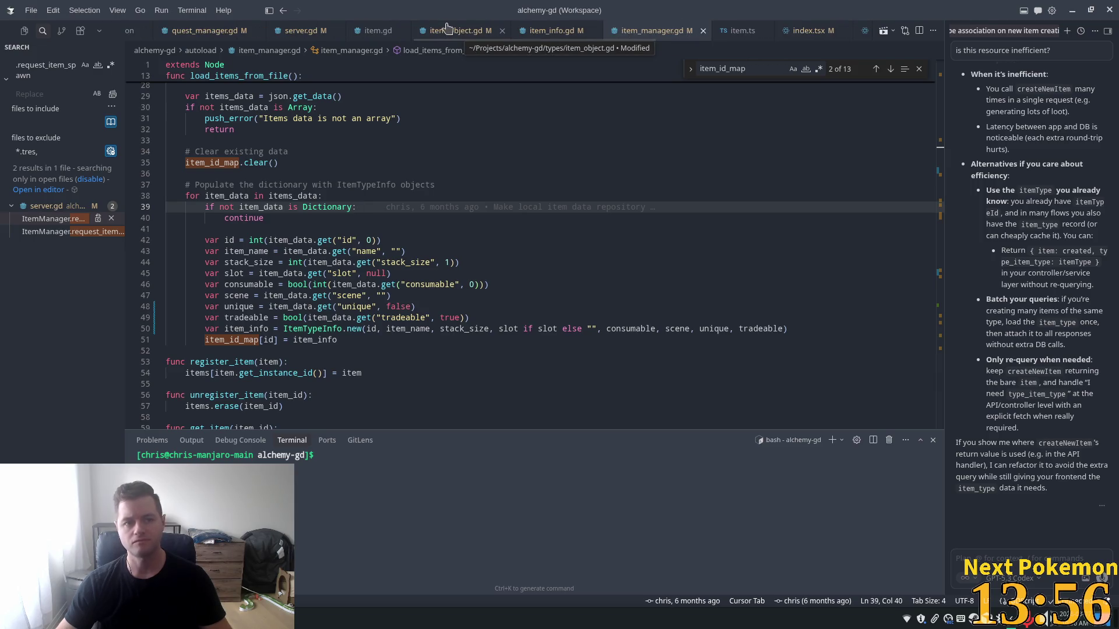
- Open searchable.gd through Quick Open by searching 'searchable'
key(ctrl+p)
text(searchable)
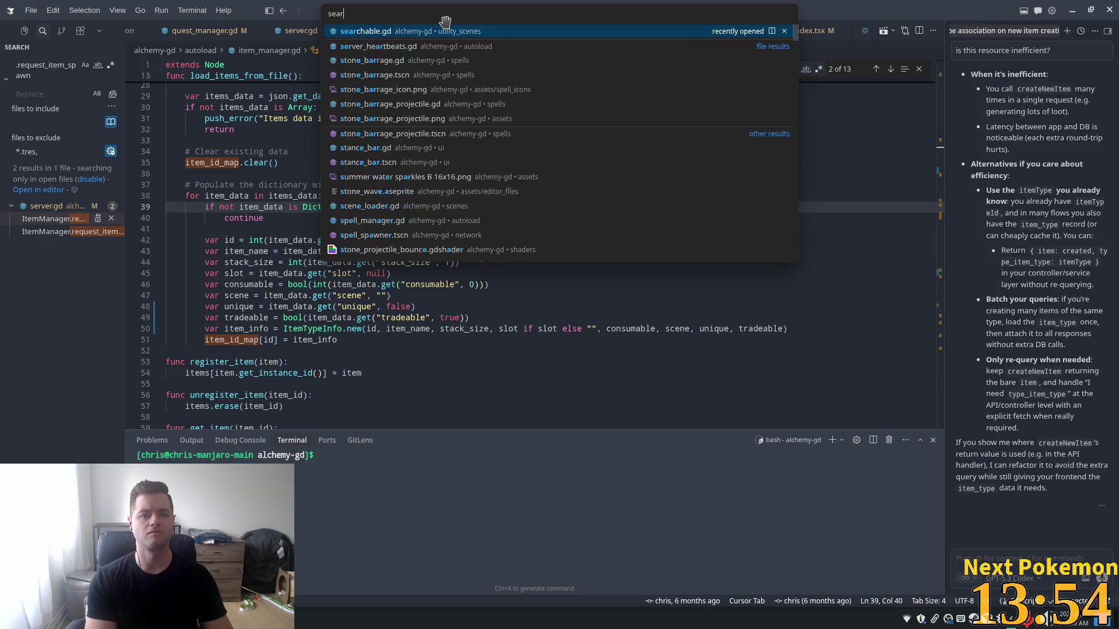
key(Return)
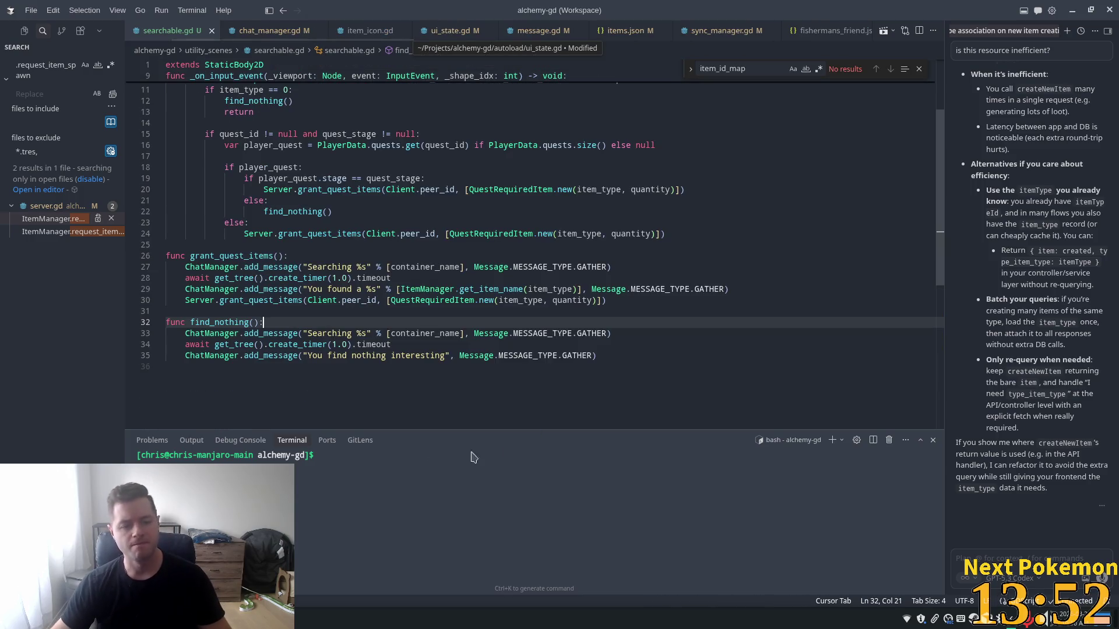
scroll(358, 348, up, 3)
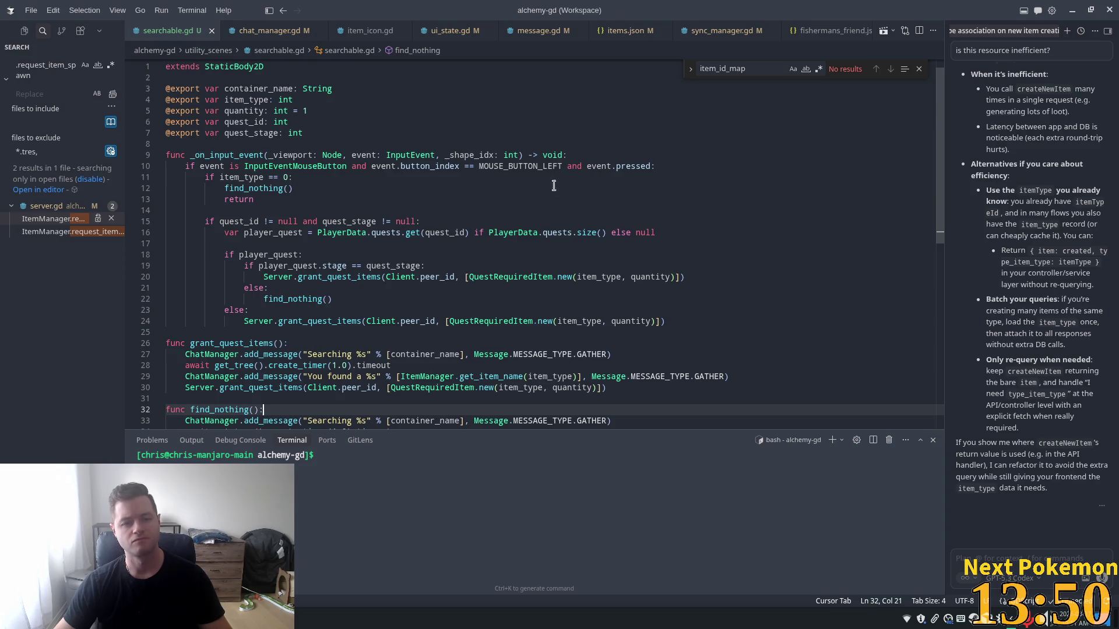
click(263, 188)
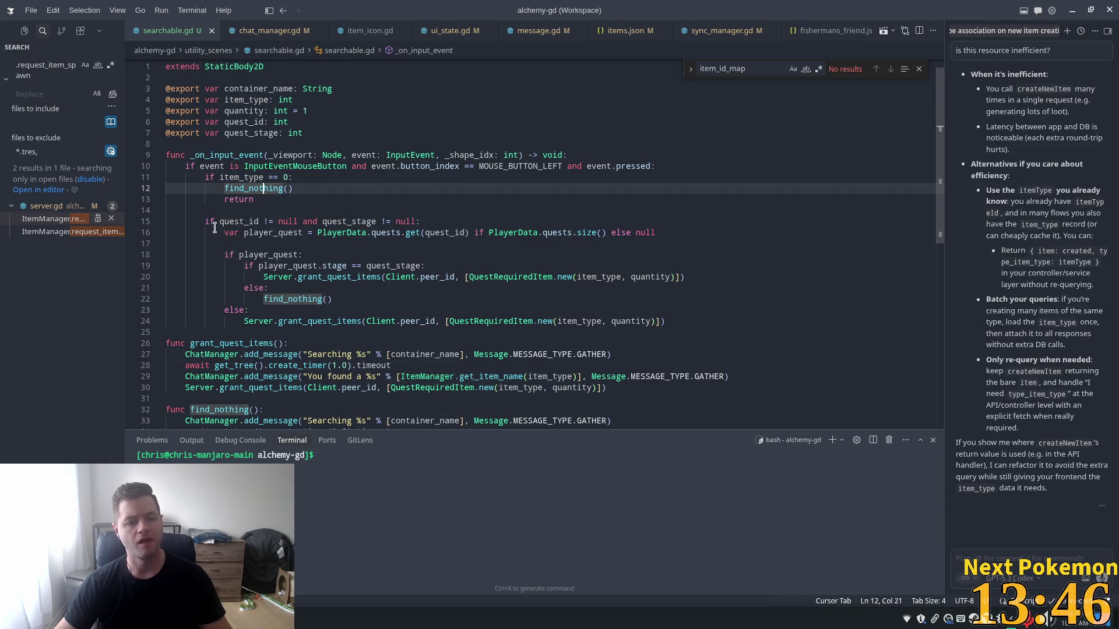
double_click(245, 221)
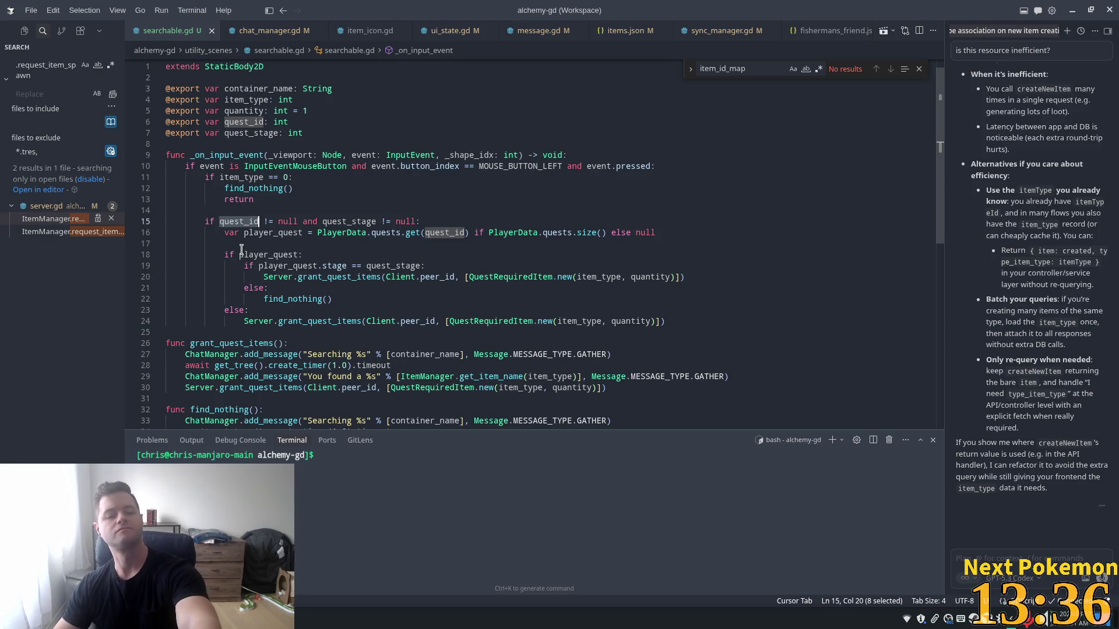
mouse_move(241, 249)
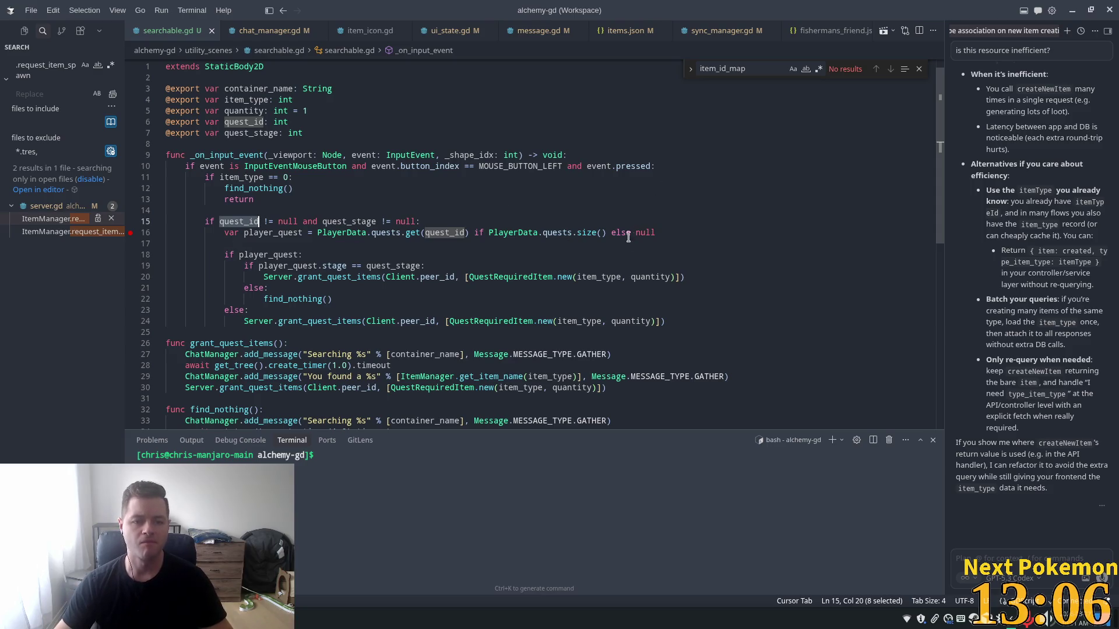
double_click(314, 322)
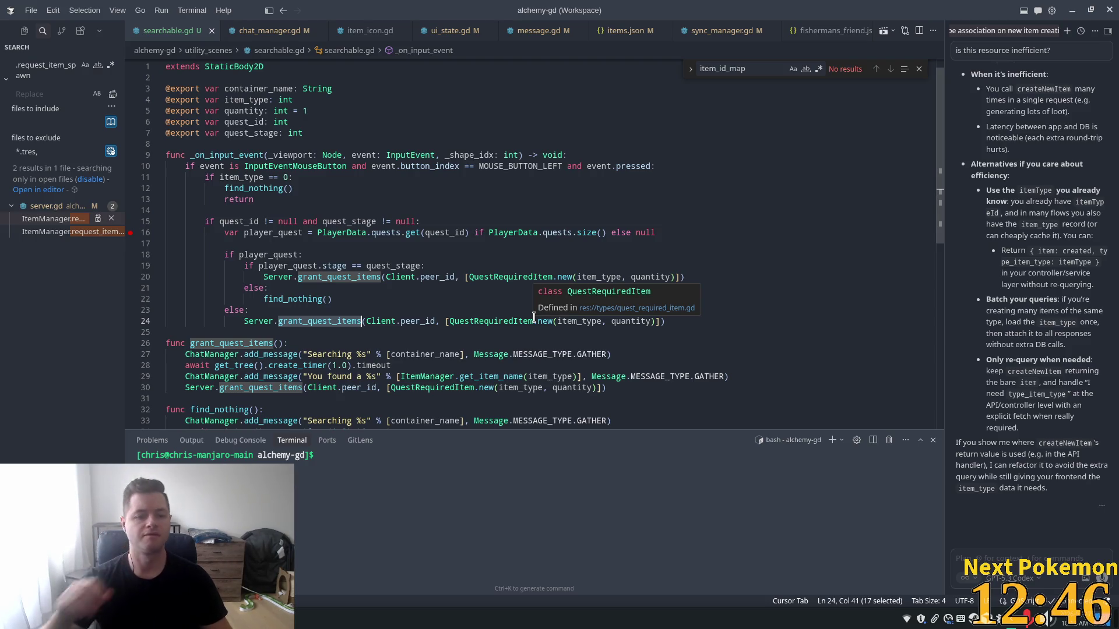
click(222, 312)
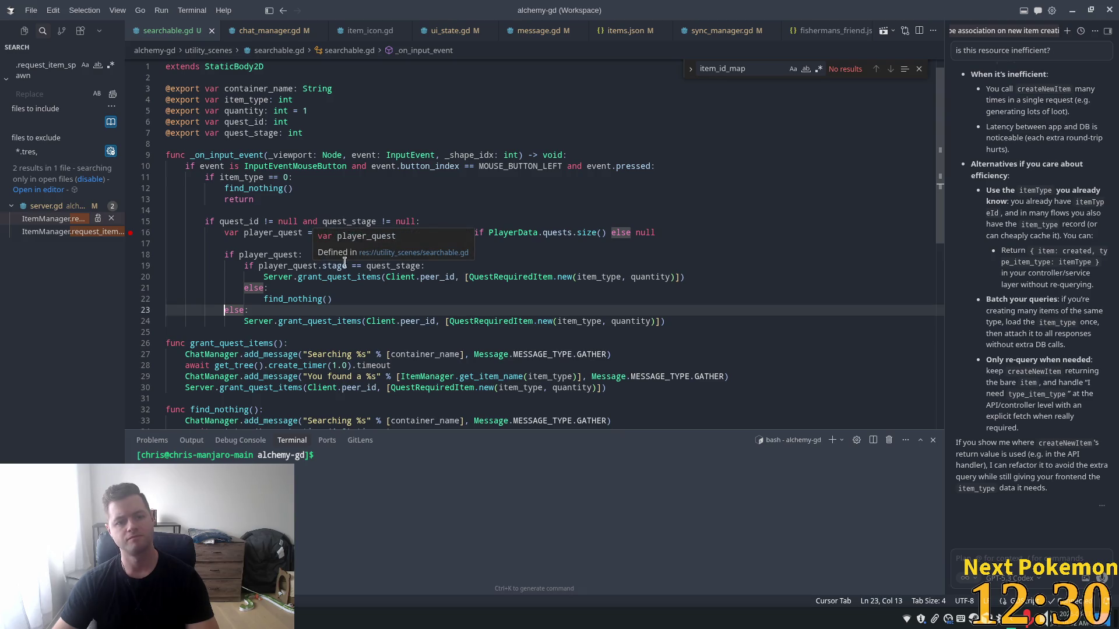
- Outdent the else and grant call, and delete the find_nothing() call and inner else branch
key(BackSpace)
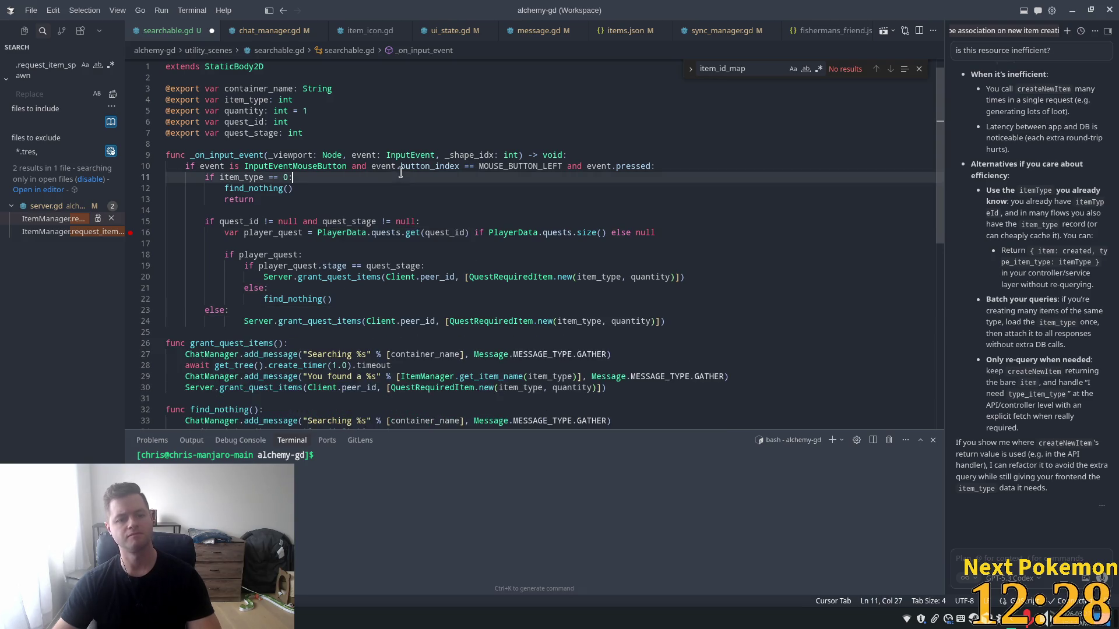
click(244, 322)
key(BackSpace)
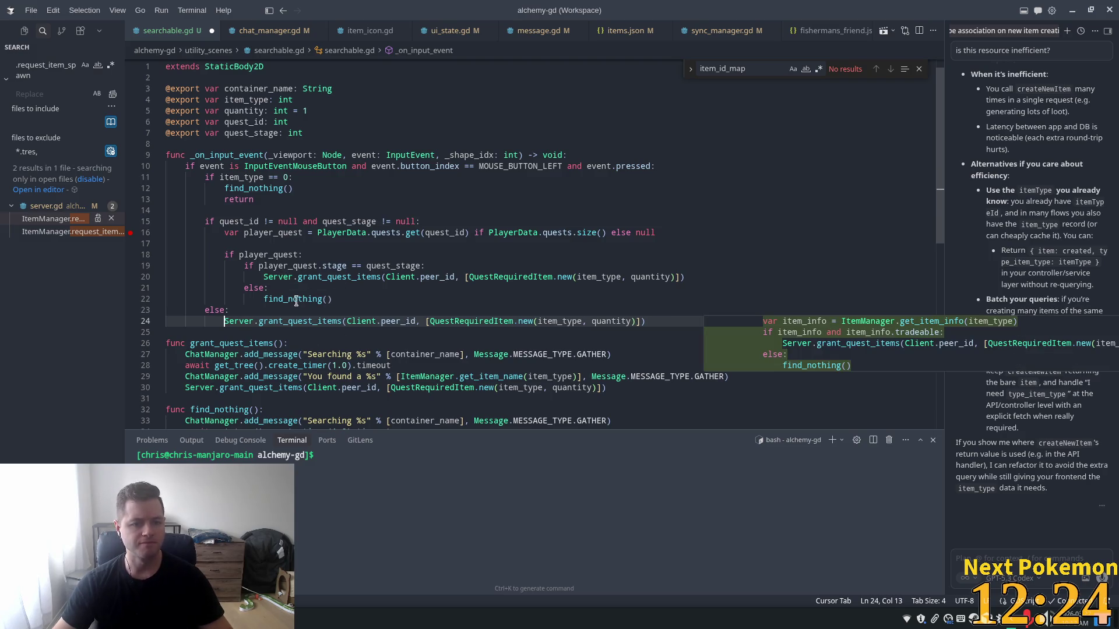
click(350, 299)
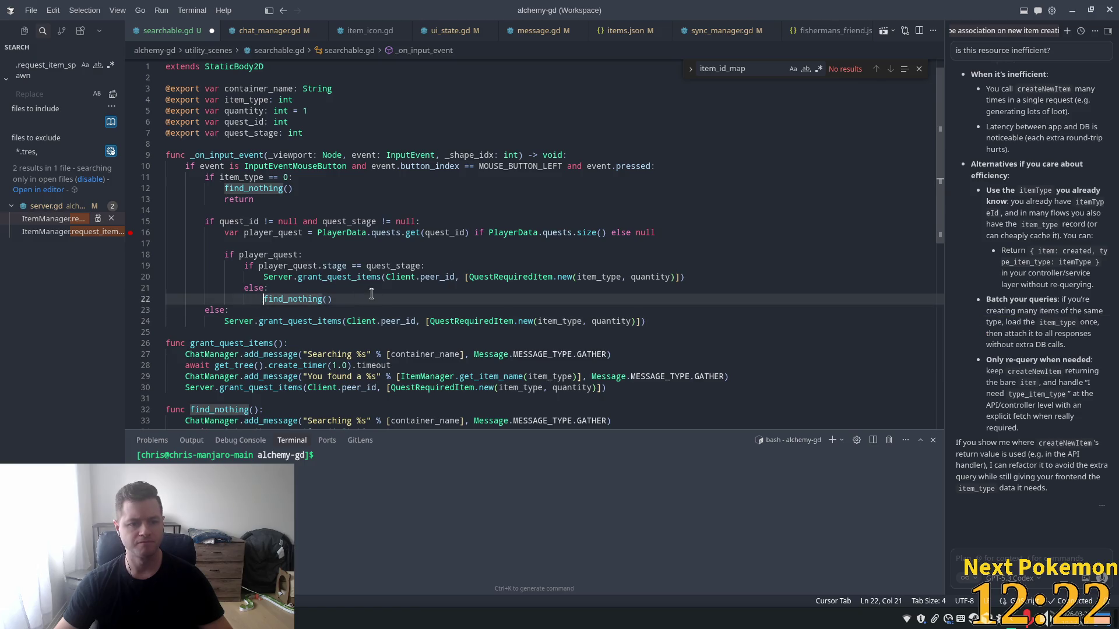
shift+click(269, 300)
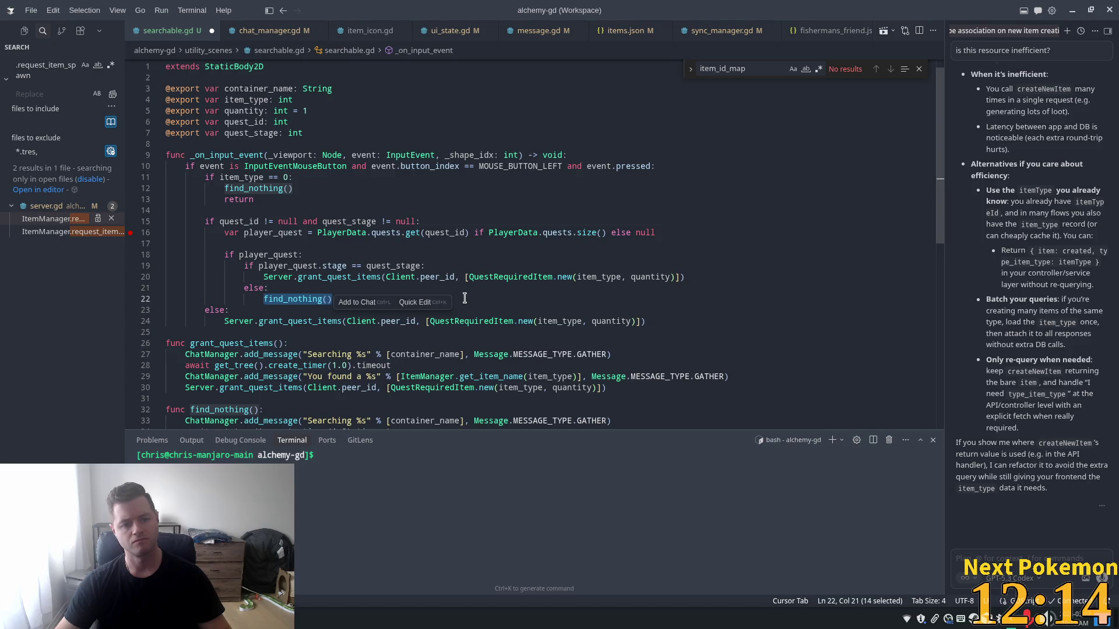
key(BackSpace)
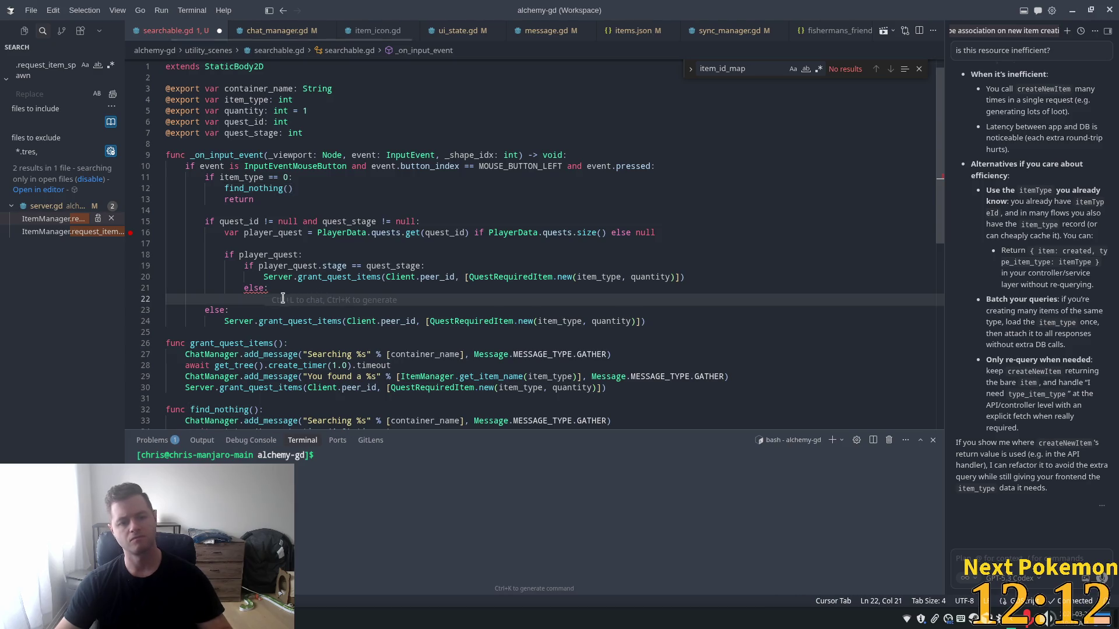
drag(283, 298, 184, 288)
key(BackSpace)
key(BackSpace)
key(BackSpace)
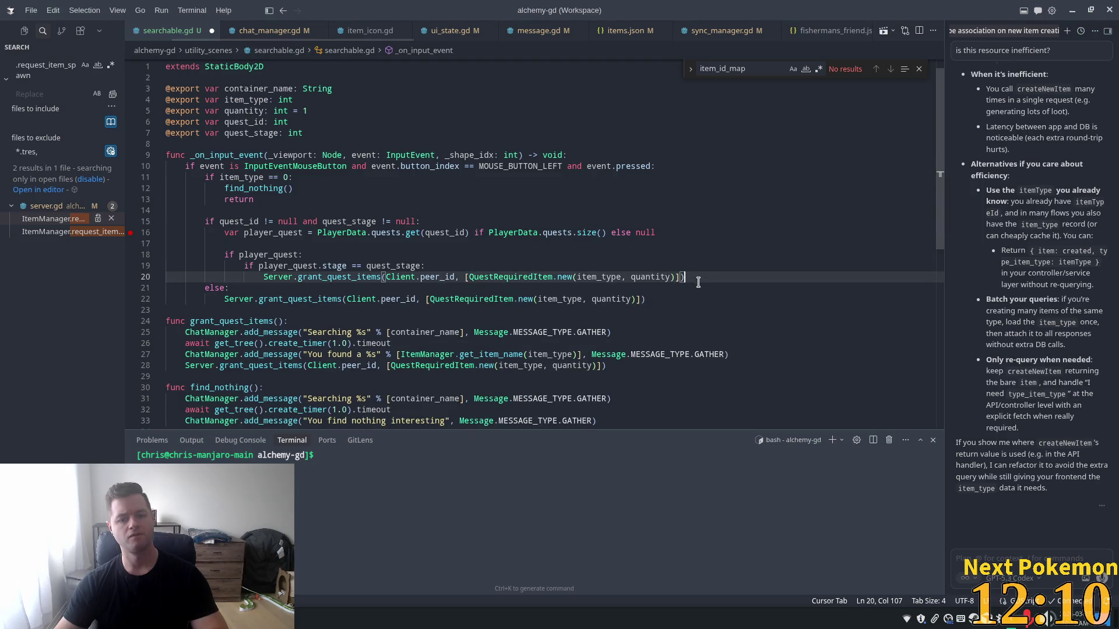
- Add 'return' after the grant call, with find_nothing() on the line below
key(Return)
text(return)
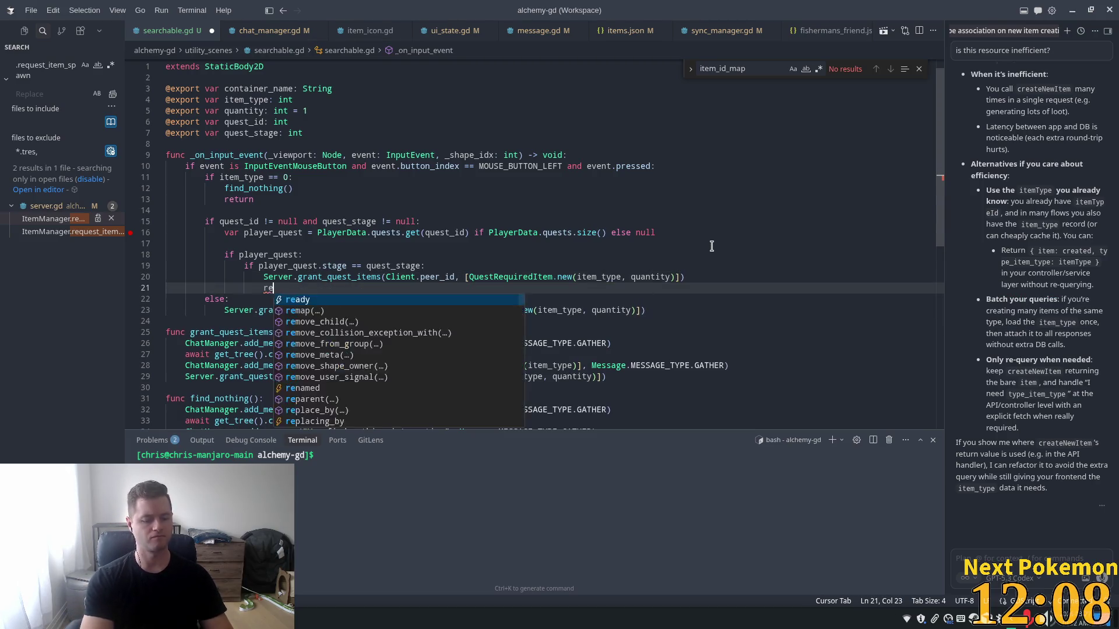
key(BackSpace)
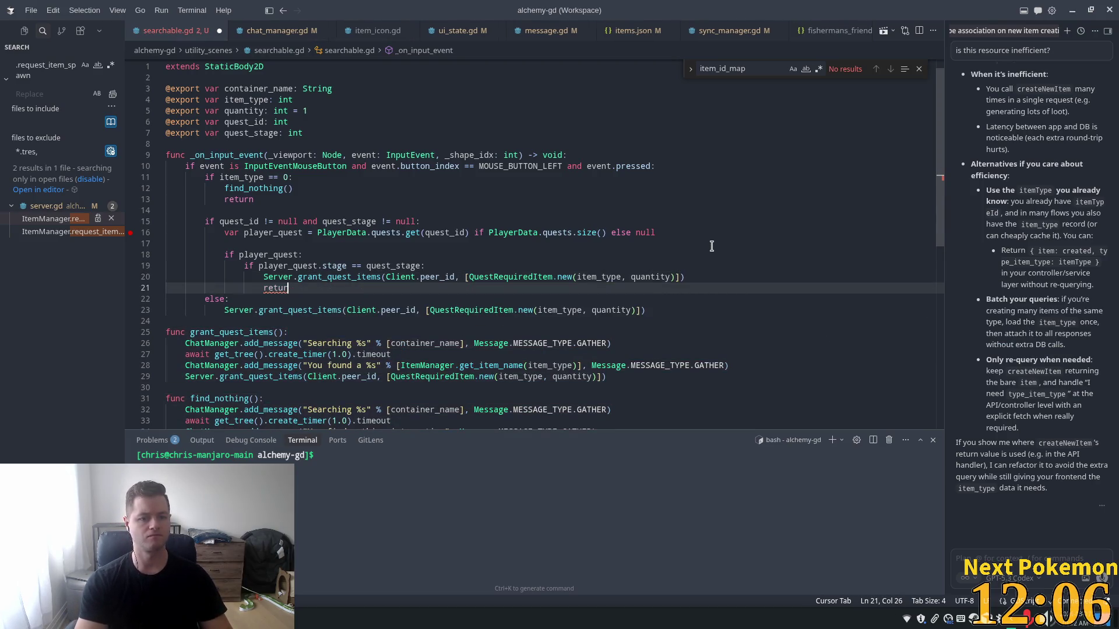
key(ctrl+z)
key(ctrl+z)
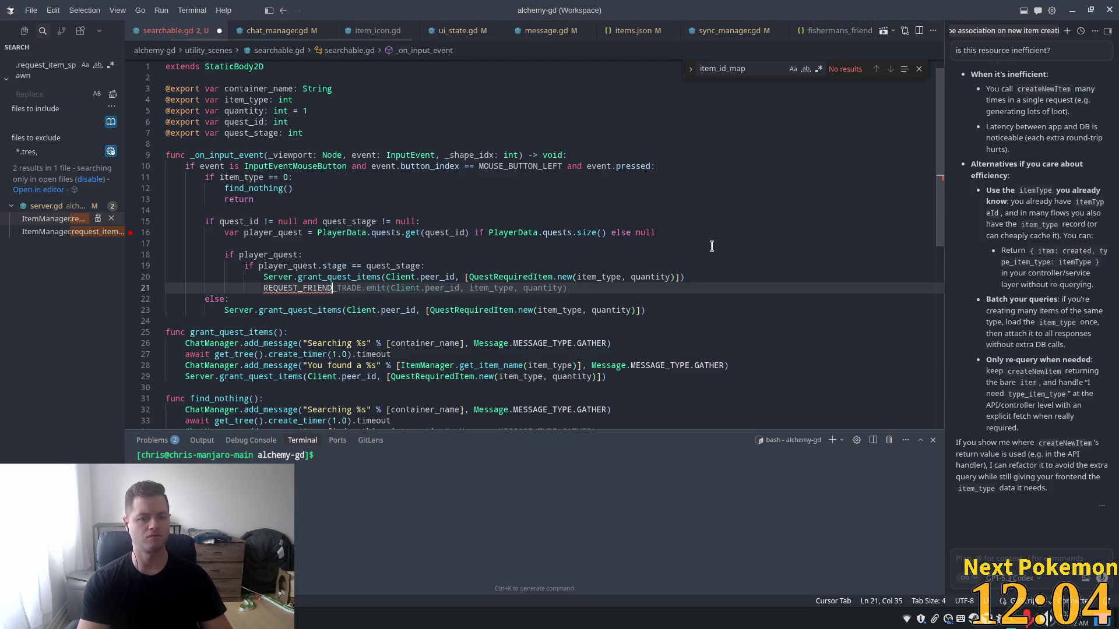
text(return)
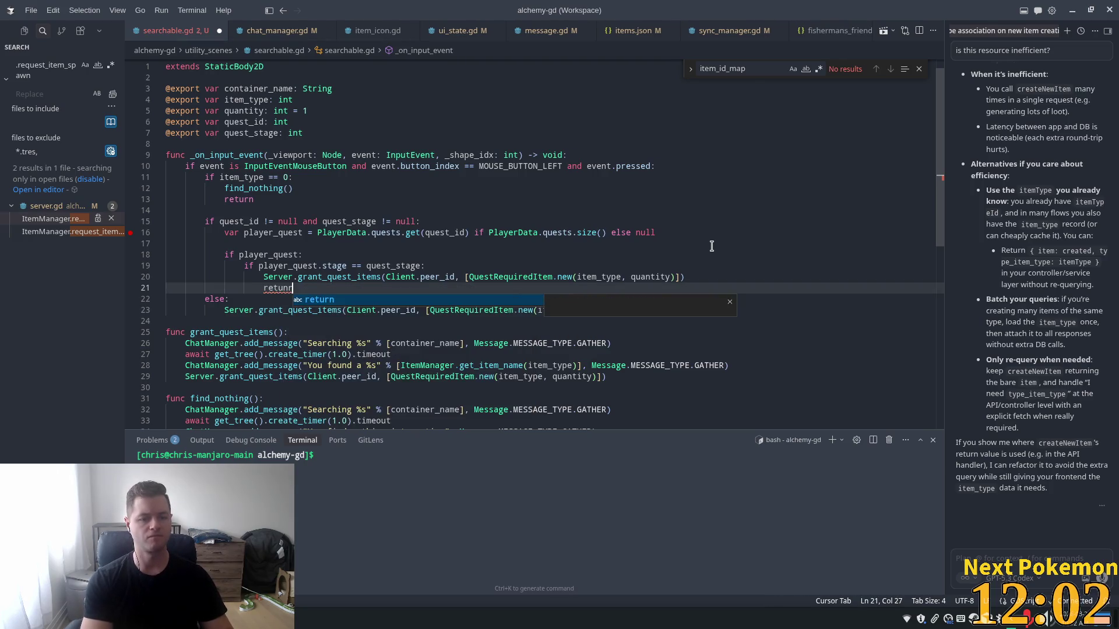
key(Return)
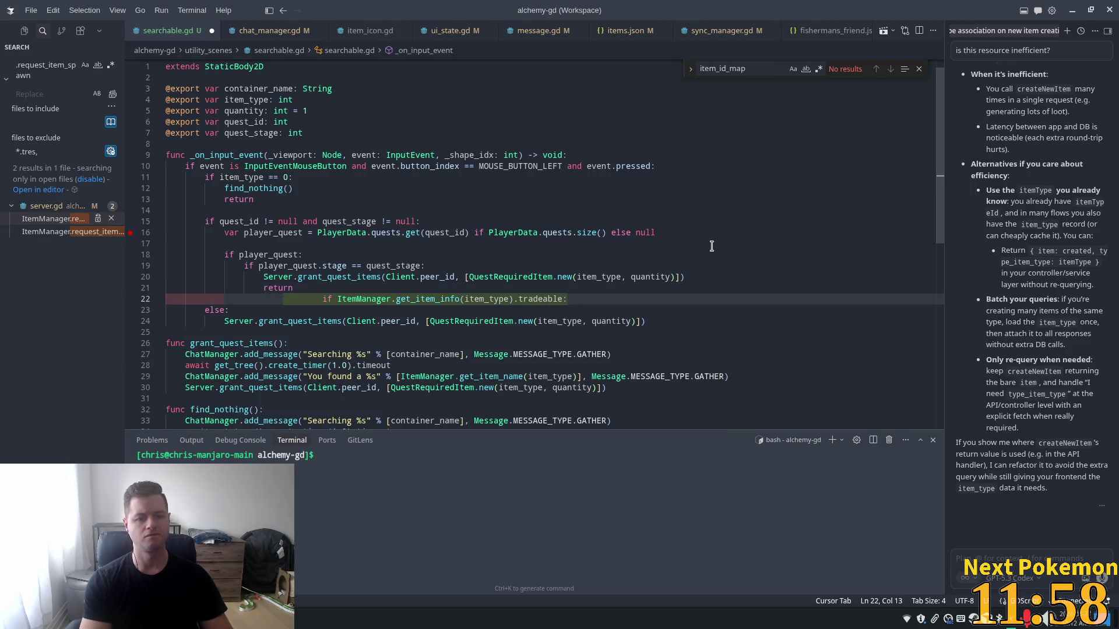
text(find_nothing())
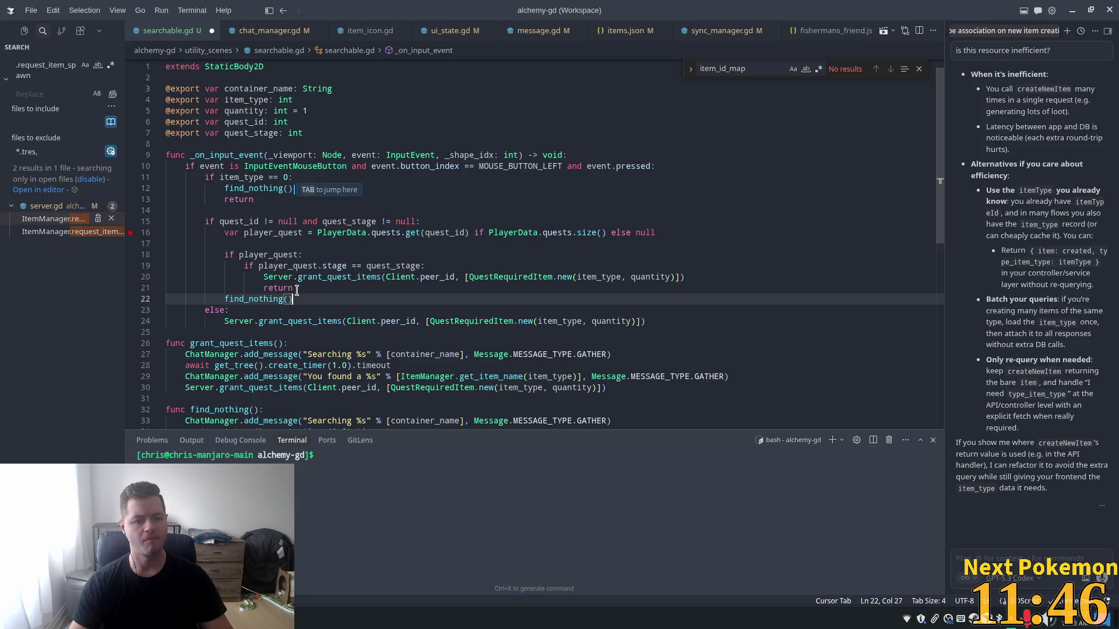
- Insert a blank line after return and review the quest-grant code
click(297, 289)
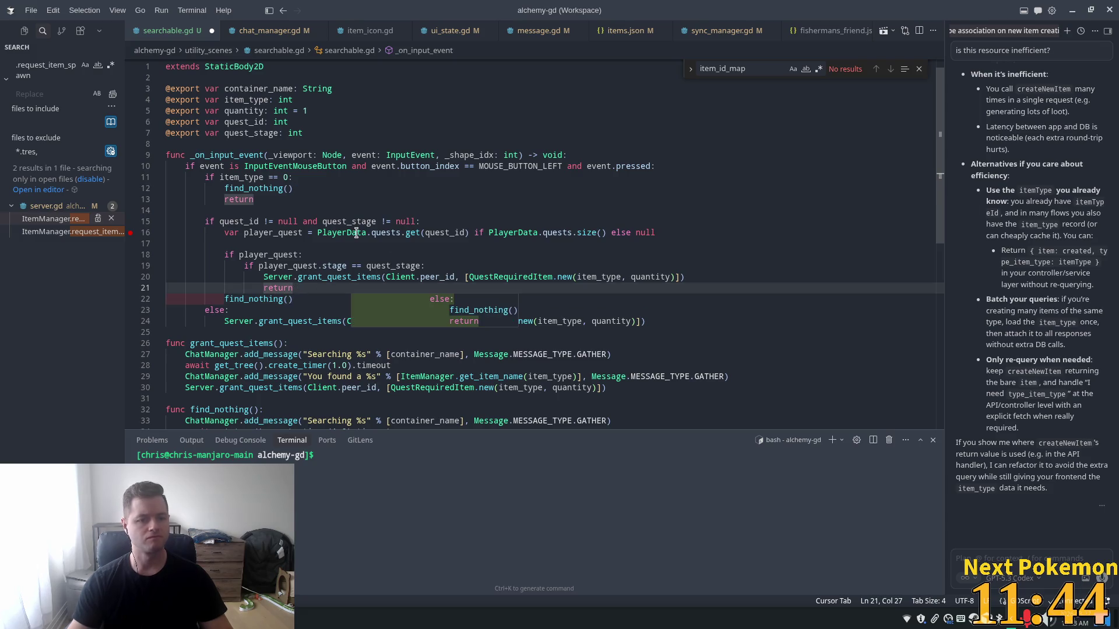
key(Return)
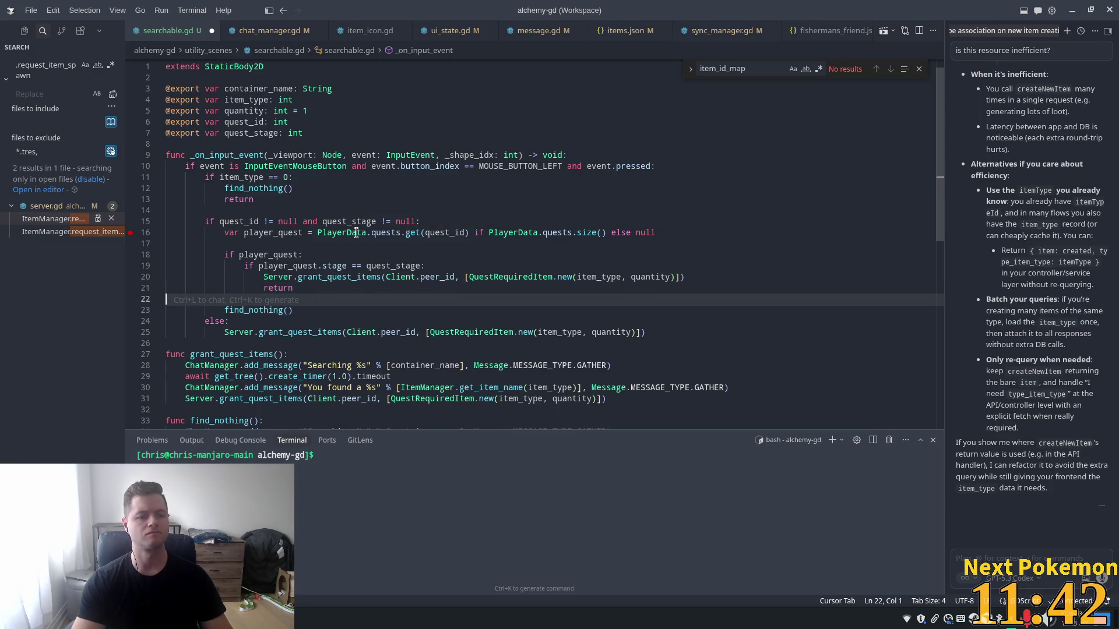
click(360, 244)
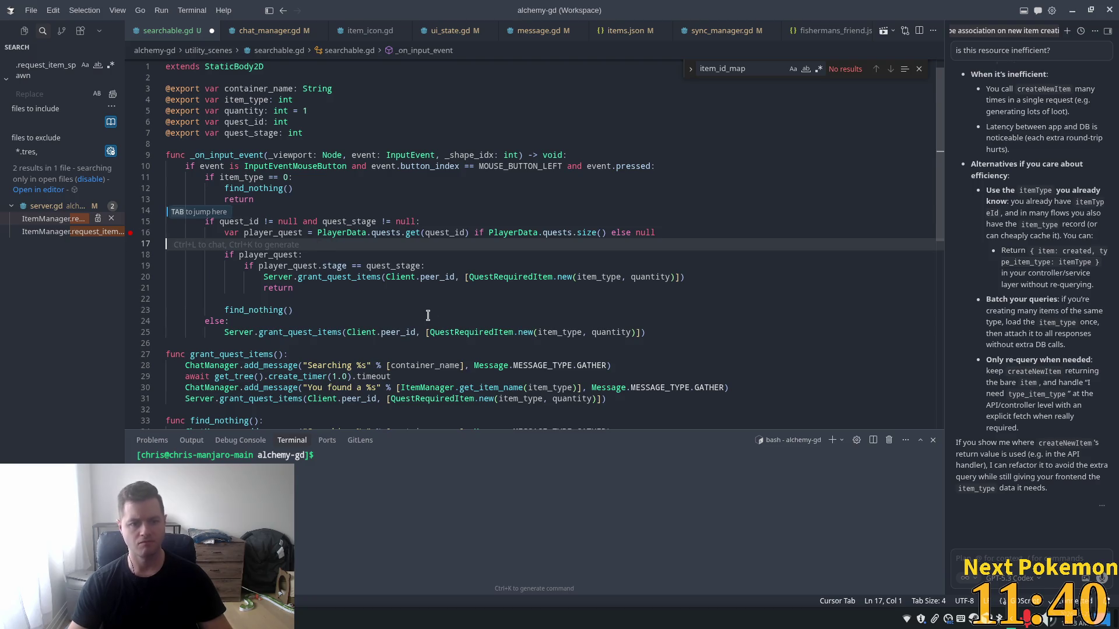
click(344, 309)
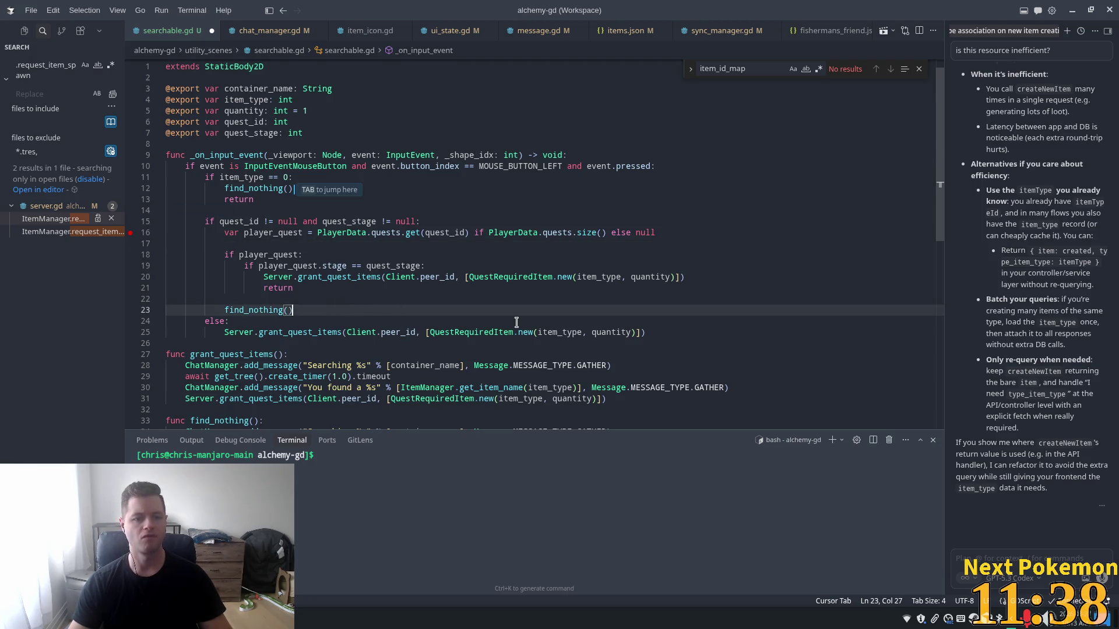
click(467, 267)
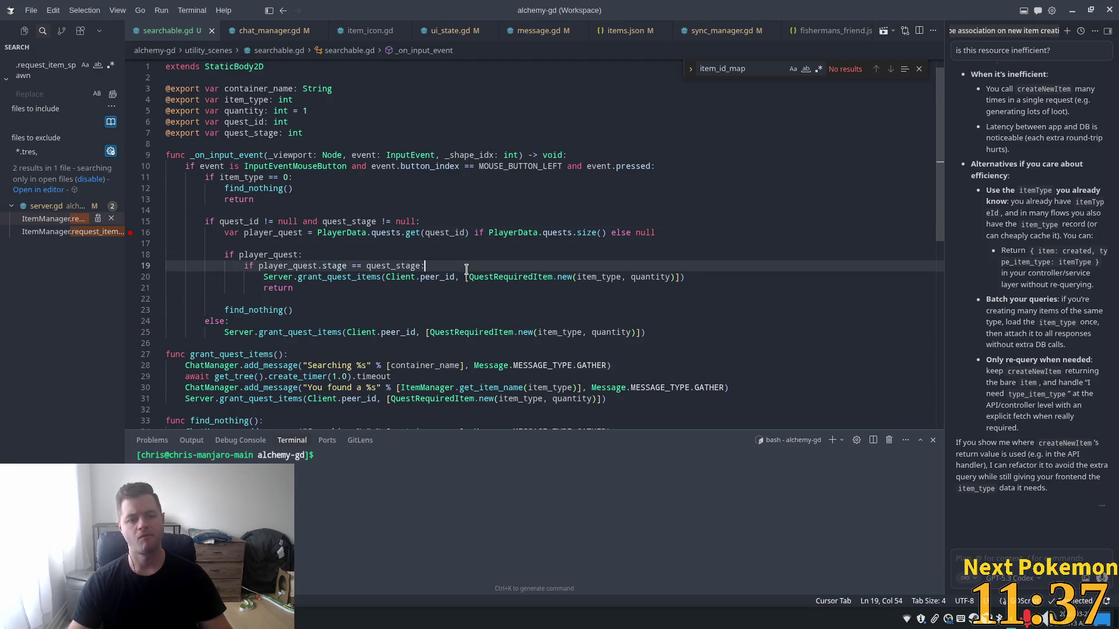
click(261, 331)
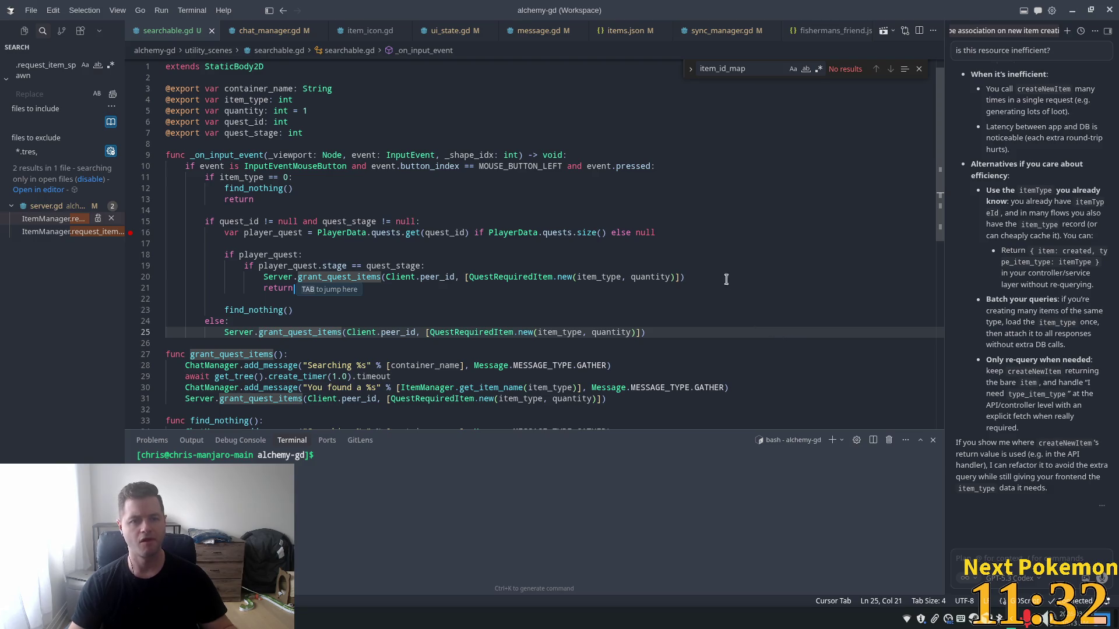
key(alt+Tab)
- Run the project in debug, log in, and enter the Ouros Well cave
click(976, 27)
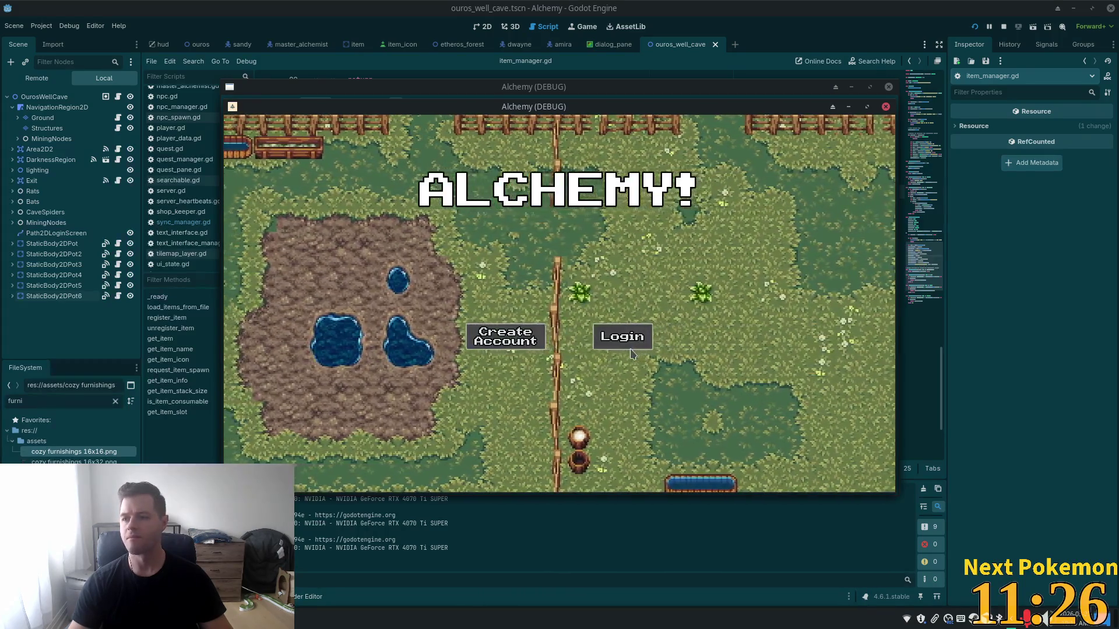
click(629, 345)
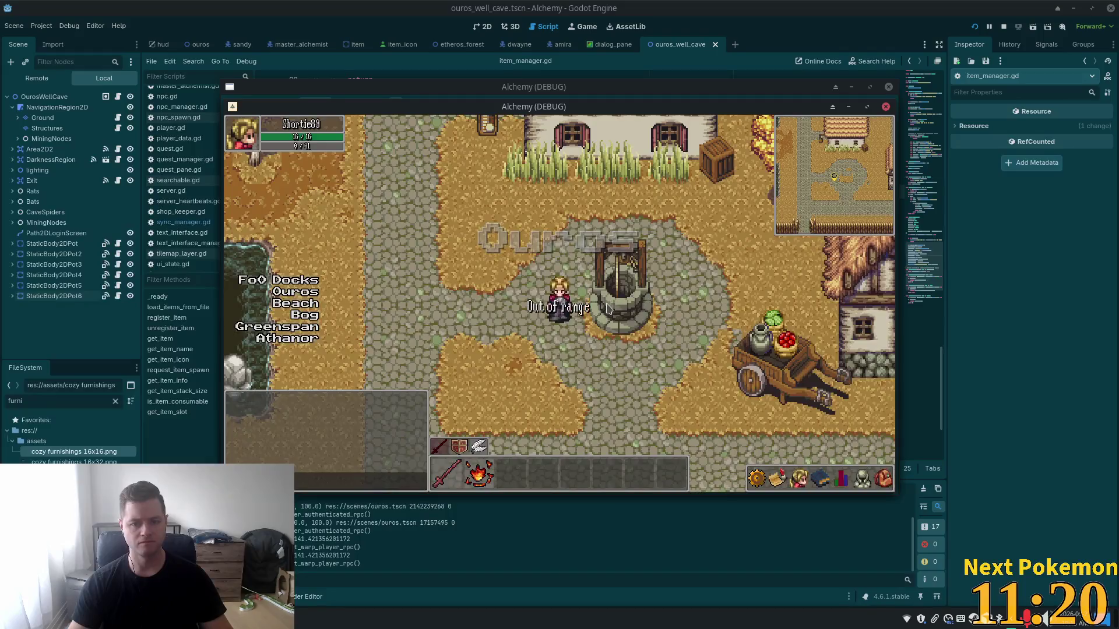
click(592, 306)
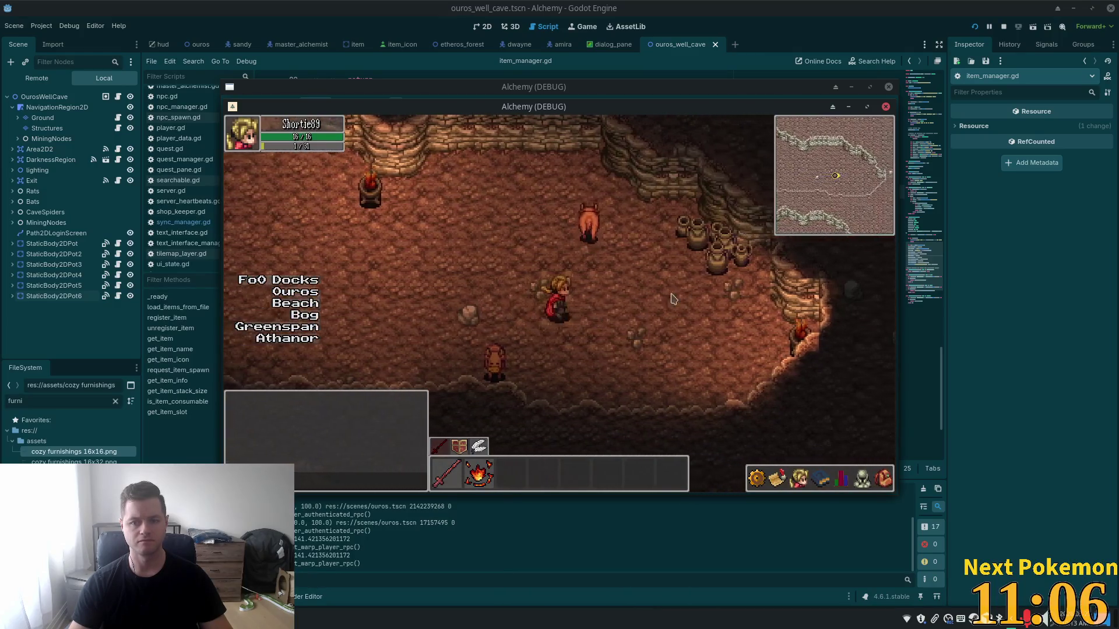
- Search the clay pot twice, walk away, and drag the two game windows apart
click(578, 309)
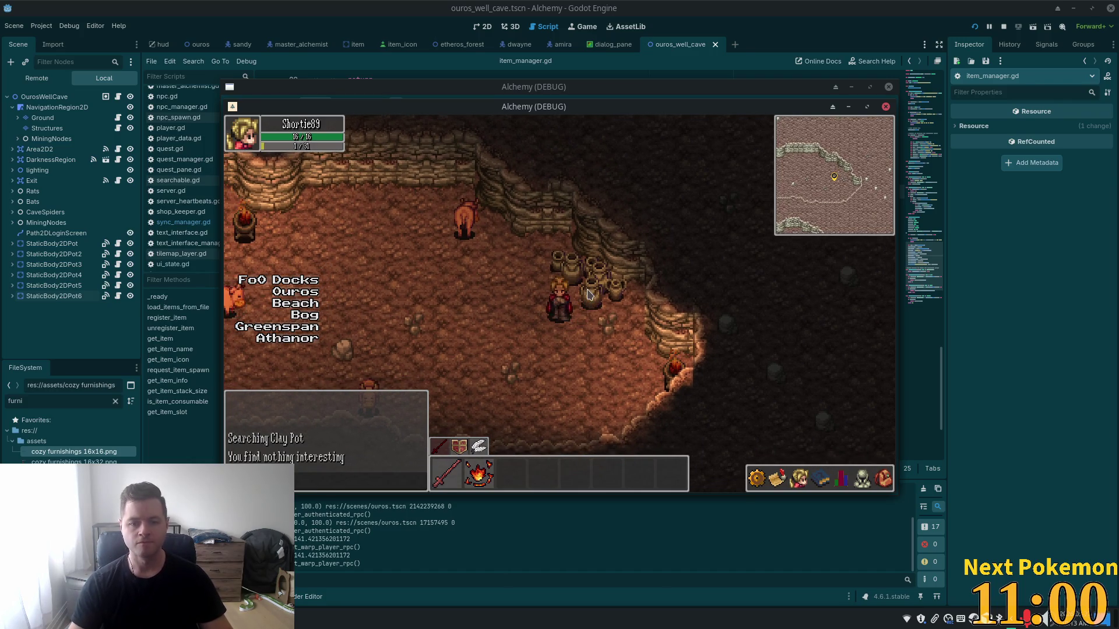
click(585, 308)
click(517, 319)
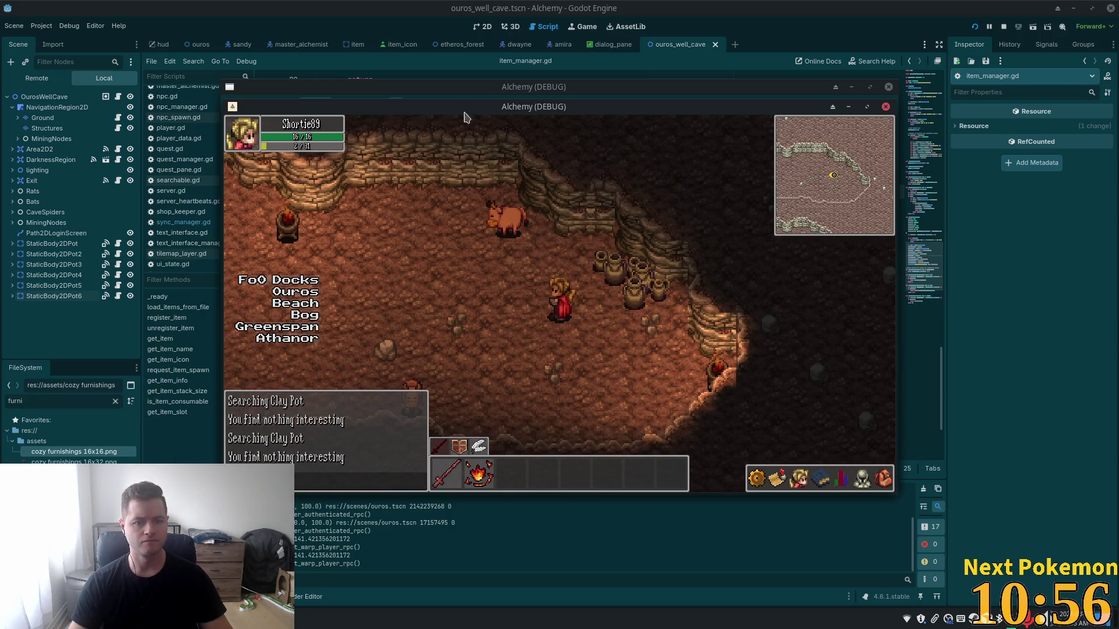
mouse_move(463, 102)
mouse_down()
mouse_move(560, 189)
mouse_move(561, 169)
mouse_up()
mouse_move(489, 88)
mouse_down()
mouse_move(304, 114)
mouse_move(366, 91)
mouse_move(318, 69)
mouse_up()
- Walk the second character through the village into the well and across Ouros Well
click(746, 127)
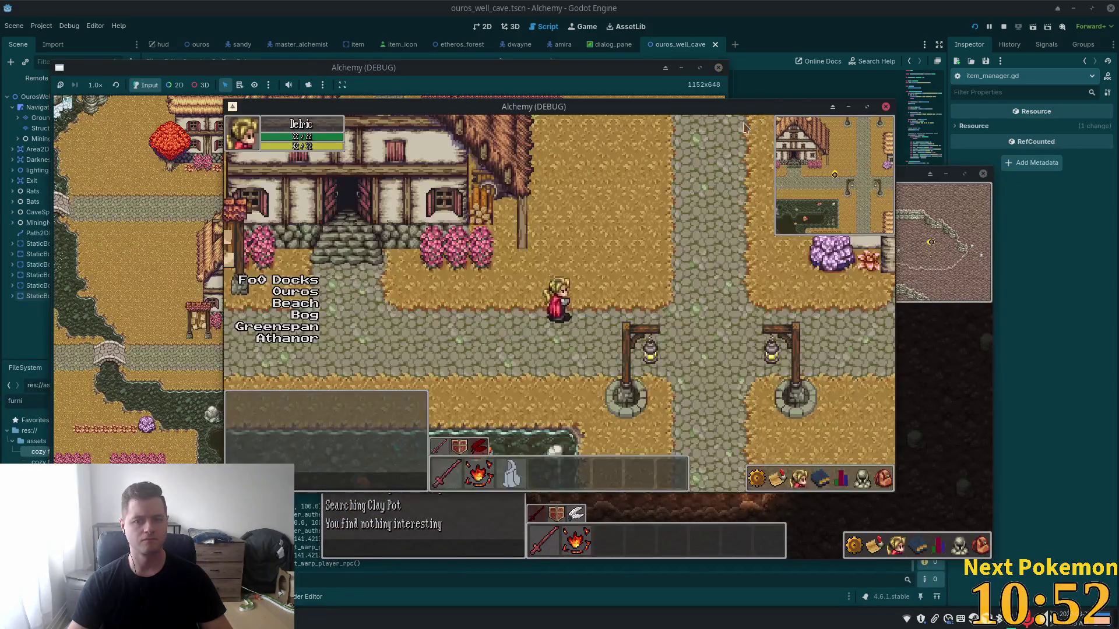
key(Down)
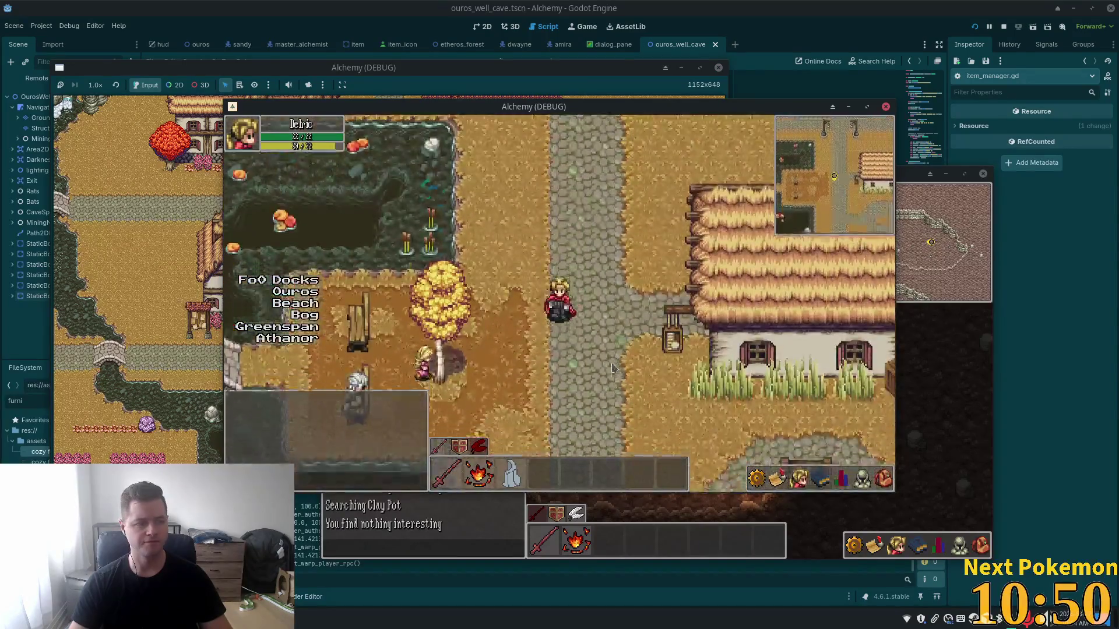
key(Right)
key(Up)
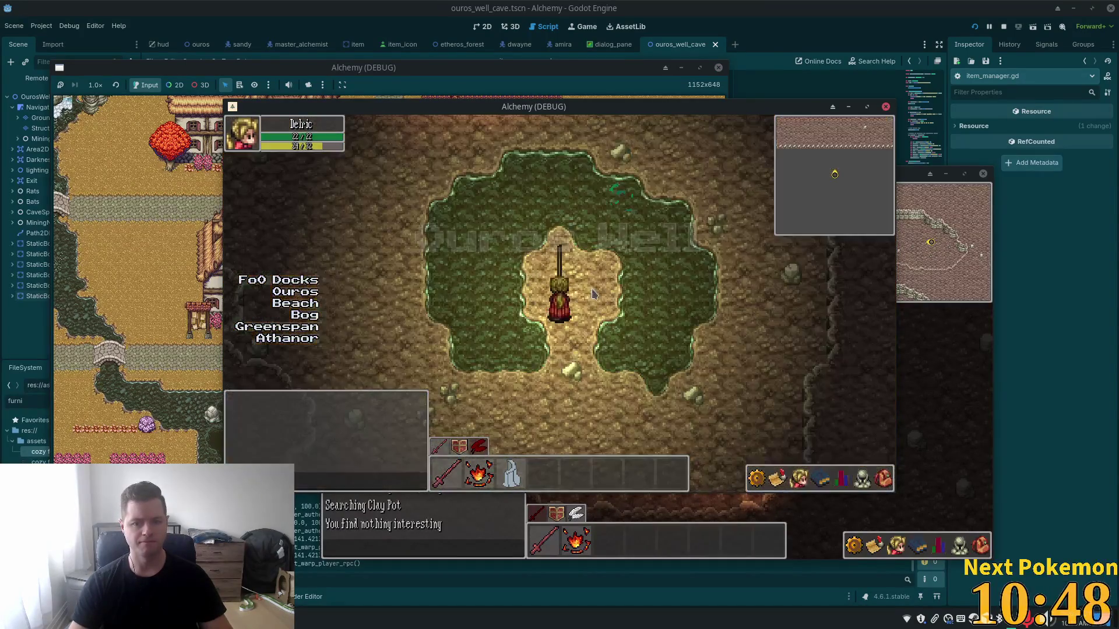
key(Down)
key(Left)
key(Up)
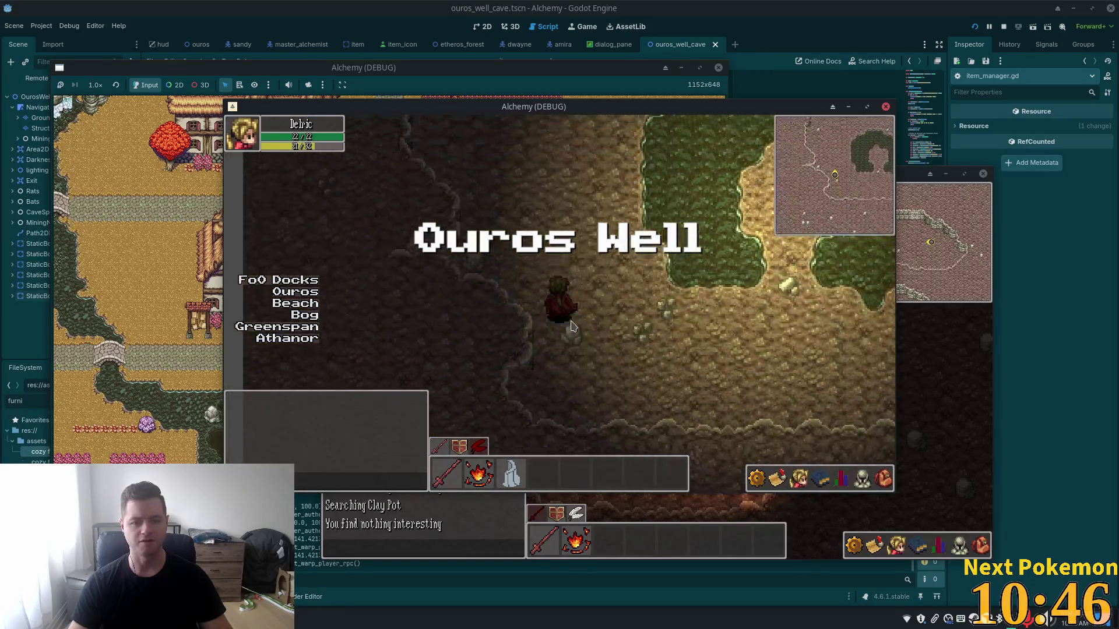
key(Up)
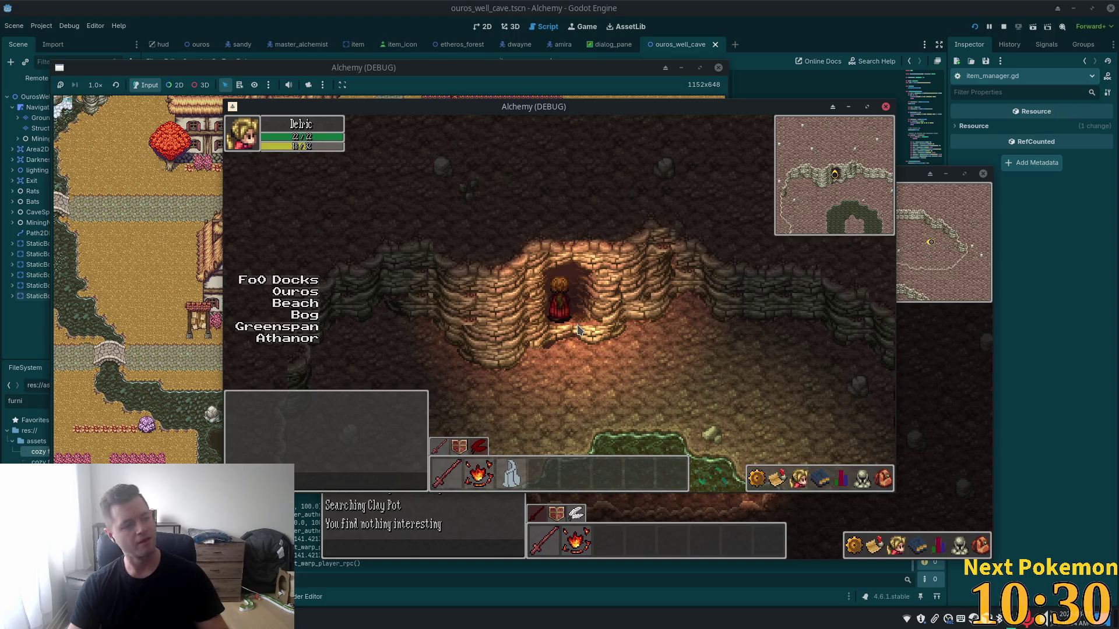
- Go through the rock opening into Ouros Caves and reach the other player's character
key(w)
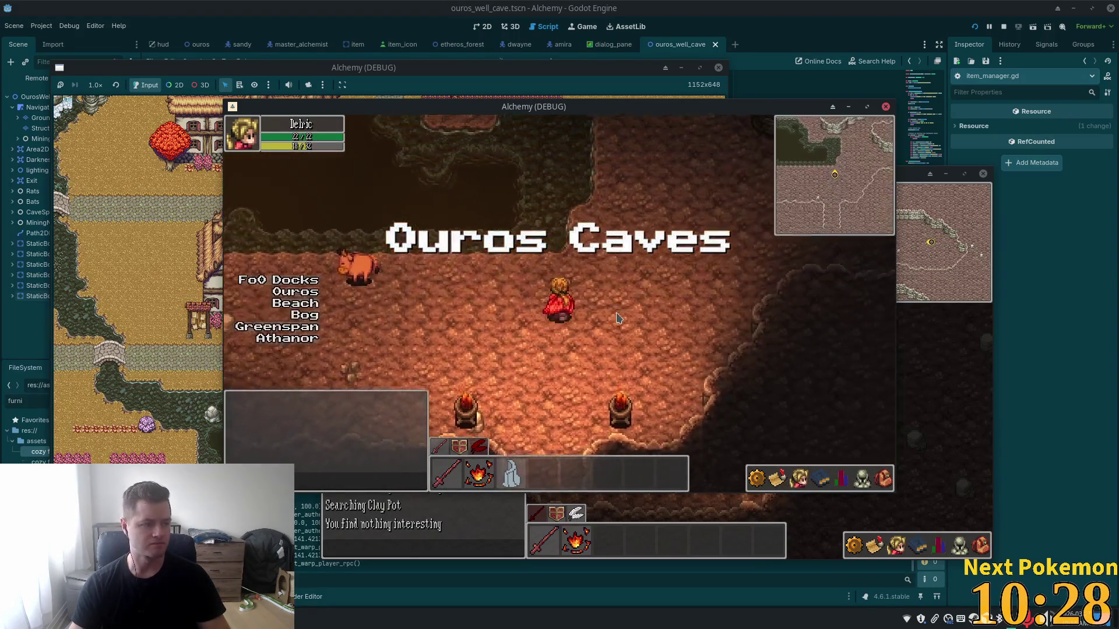
key(w)
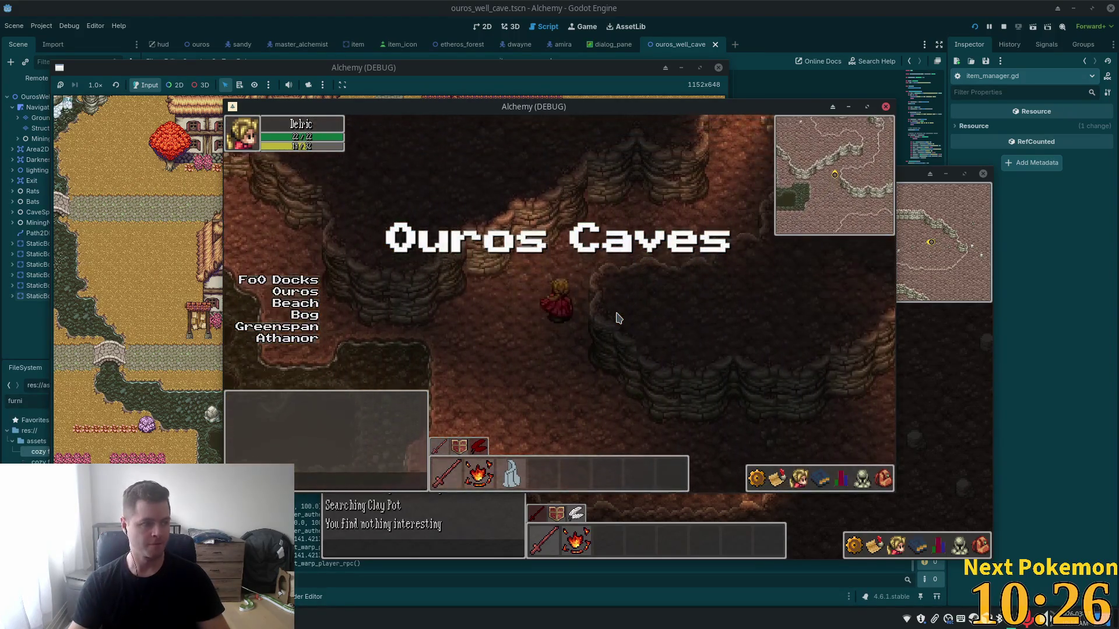
key(d)
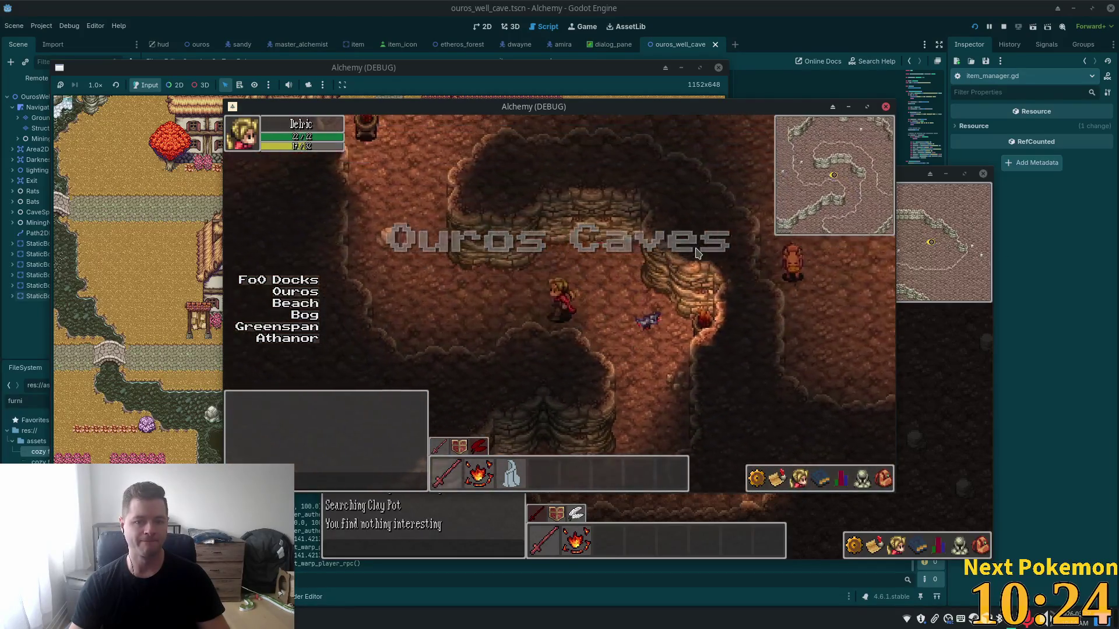
key(w)
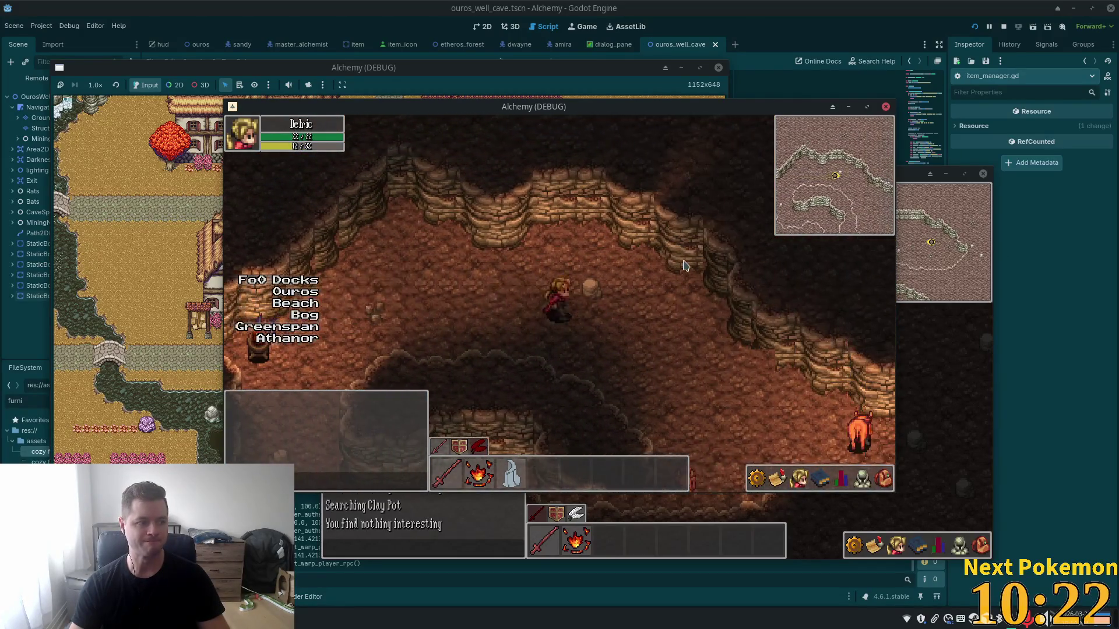
key(d)
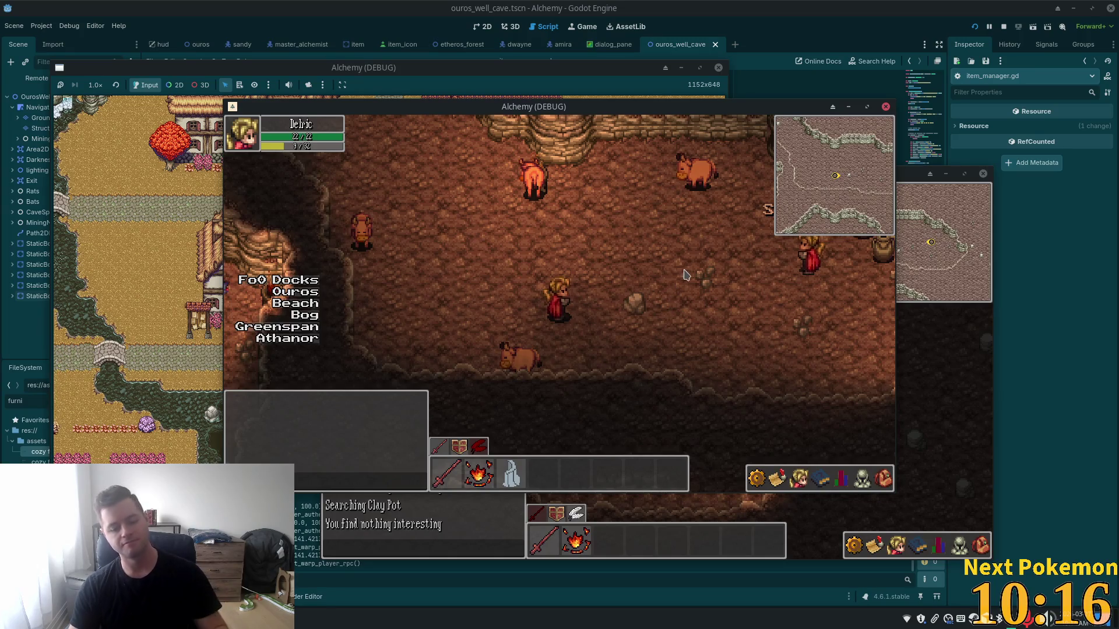
key(d)
key(d)
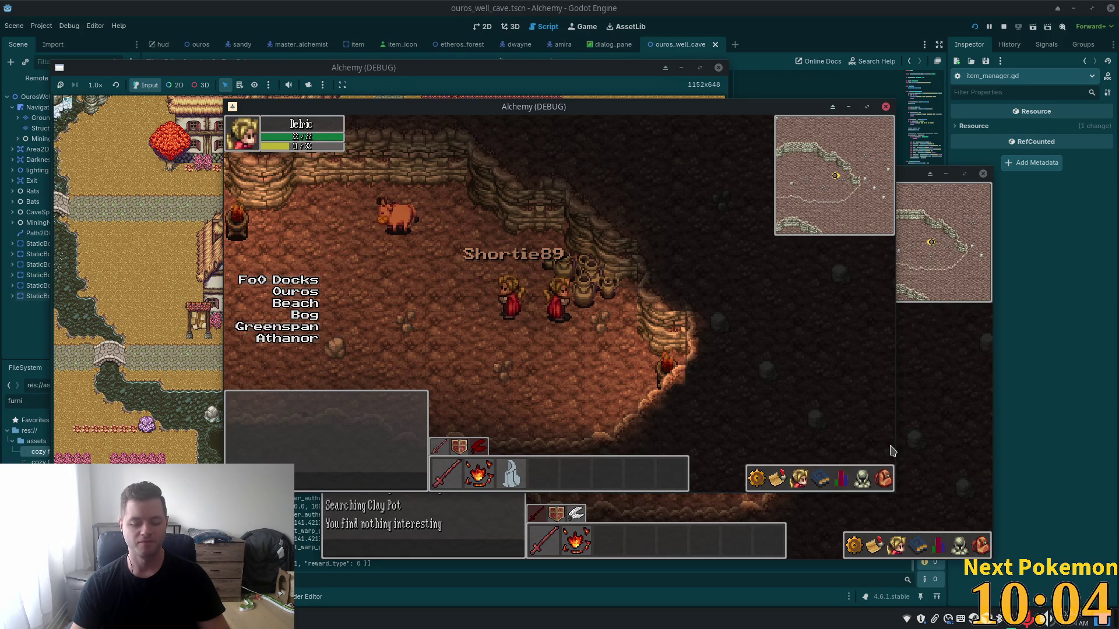
- Toggle the inventory, equipment and character stats panels from the HUD buttons
click(883, 479)
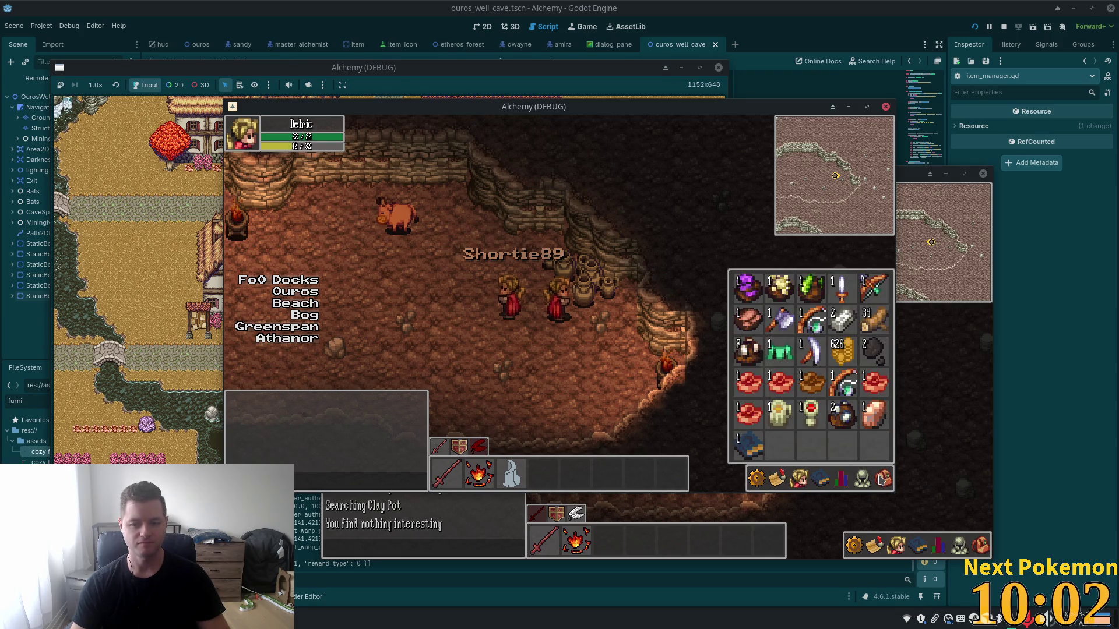
key(Down)
key(Left)
click(873, 479)
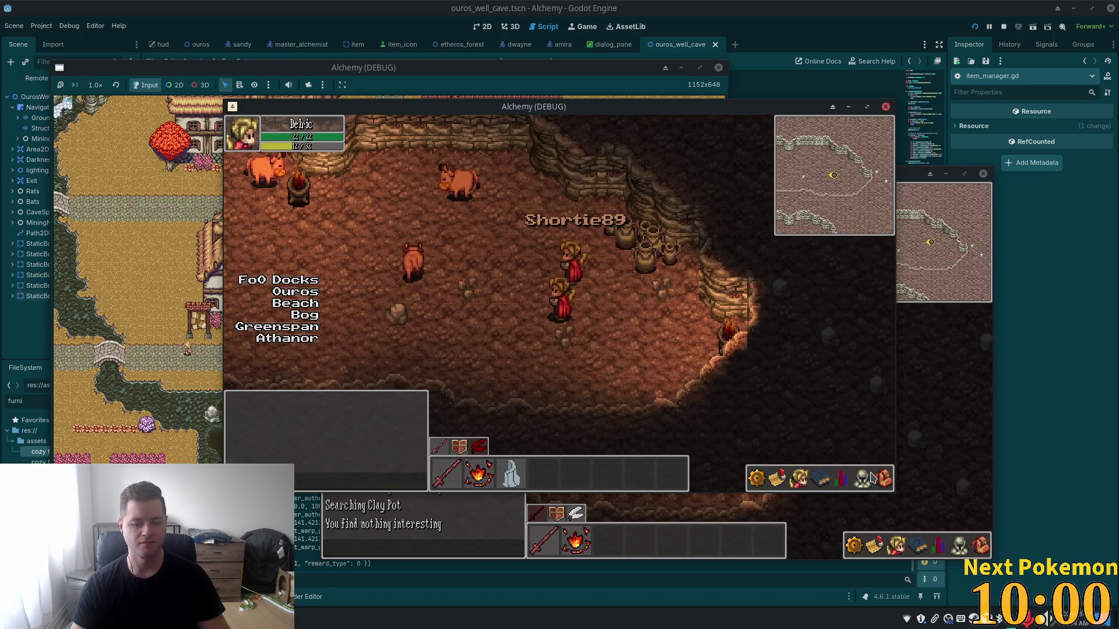
click(871, 478)
click(843, 479)
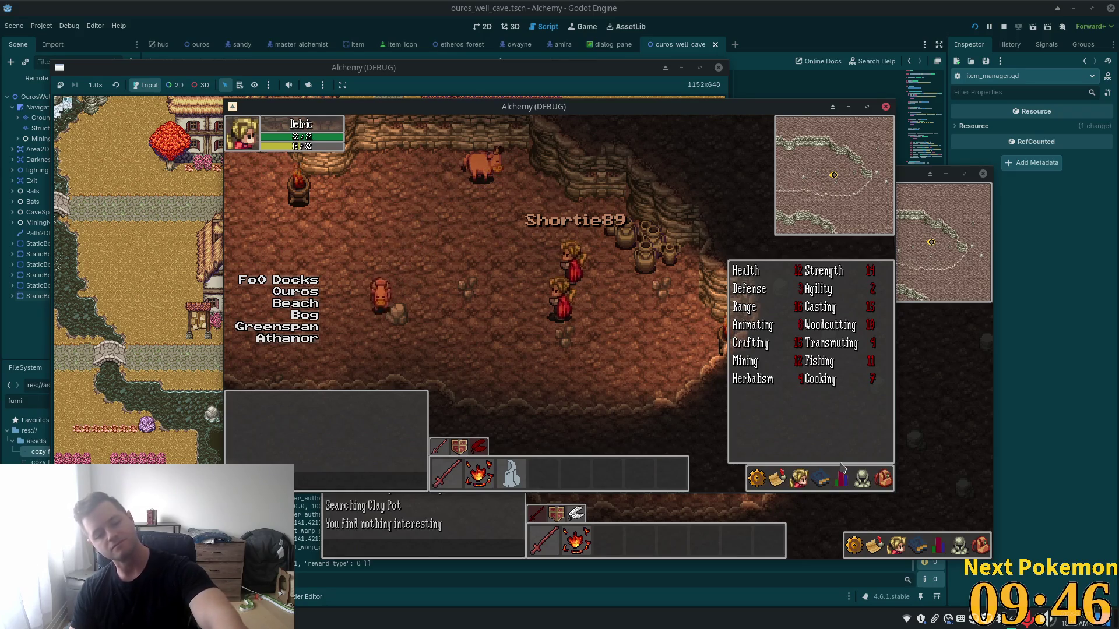
click(839, 468)
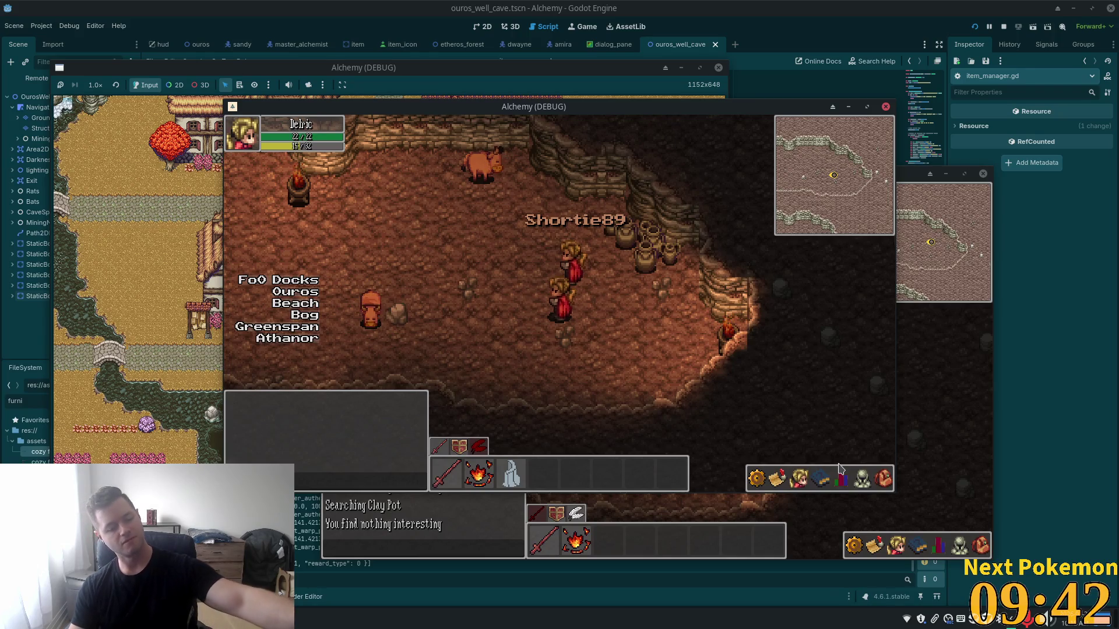
click(837, 471)
click(837, 470)
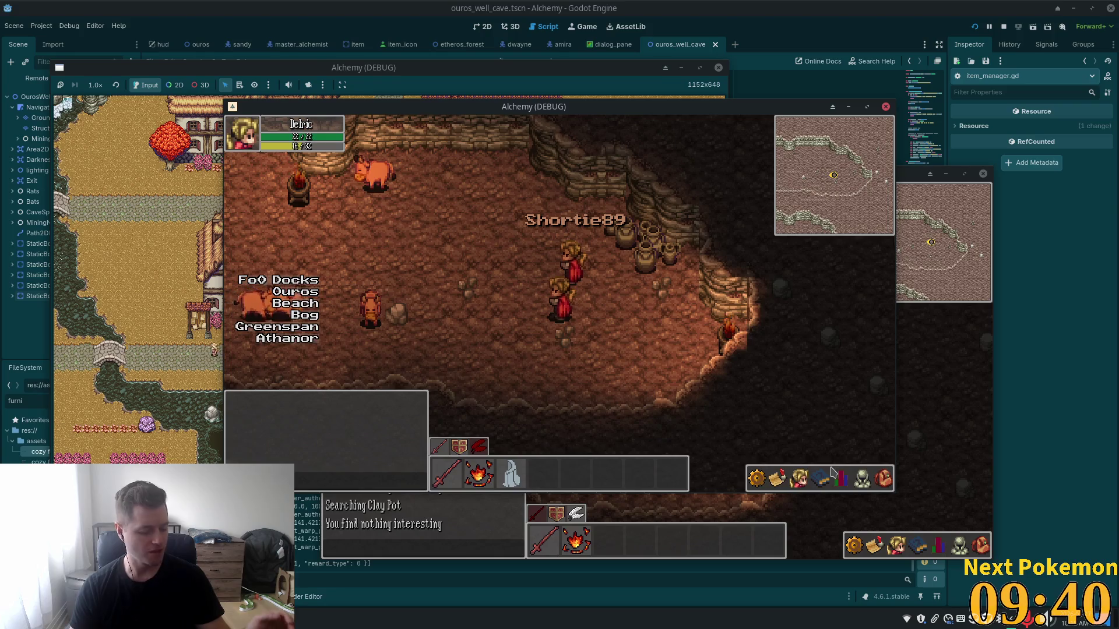
click(837, 471)
key(Escape)
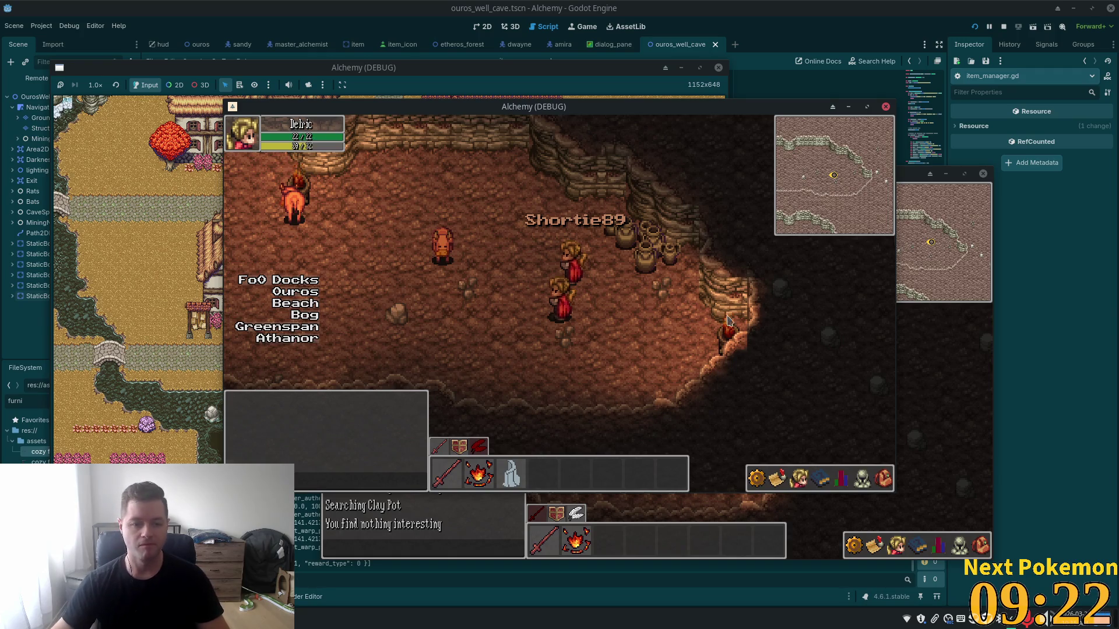
- Walk around while cycling inventory, equipment and stats panels with the I, E and C keys
key(Down)
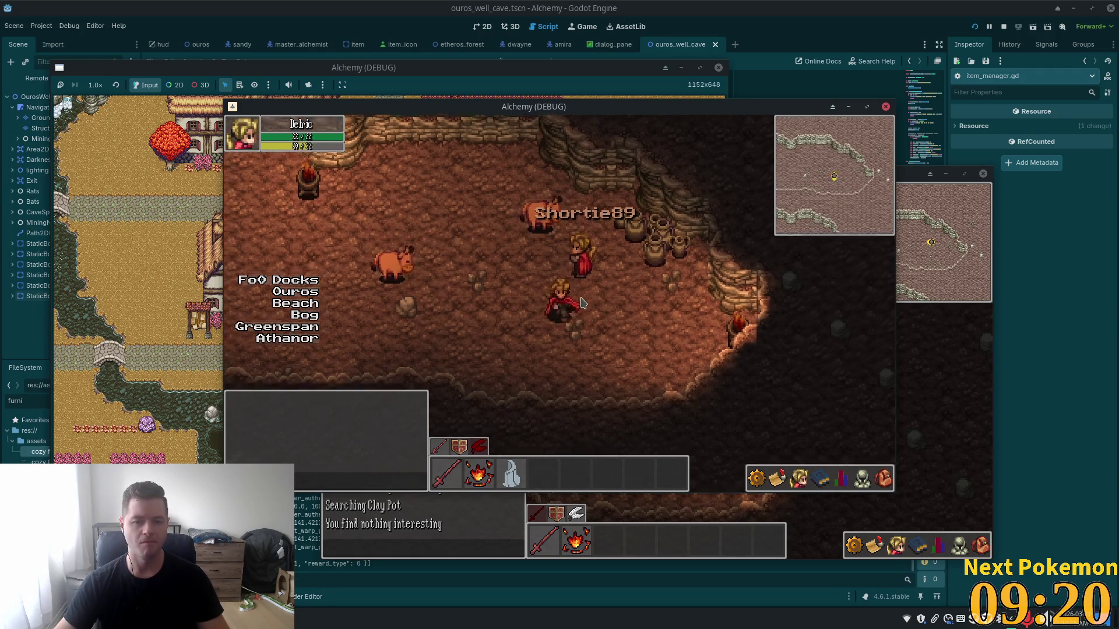
key(Up)
key(i)
key(e)
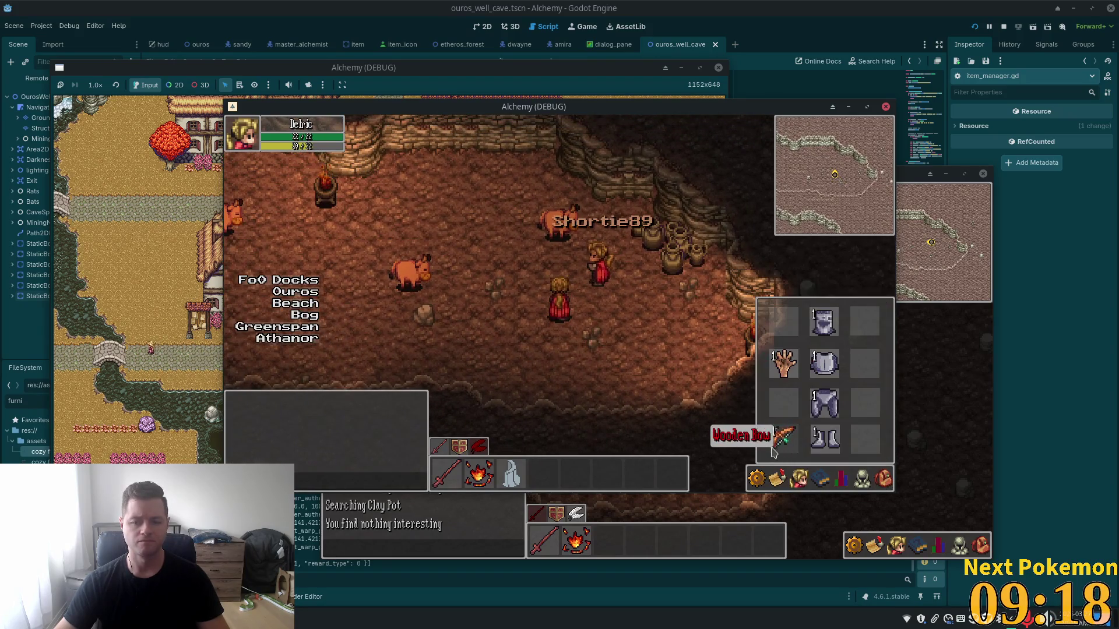
key(i)
key(c)
key(i)
key(i)
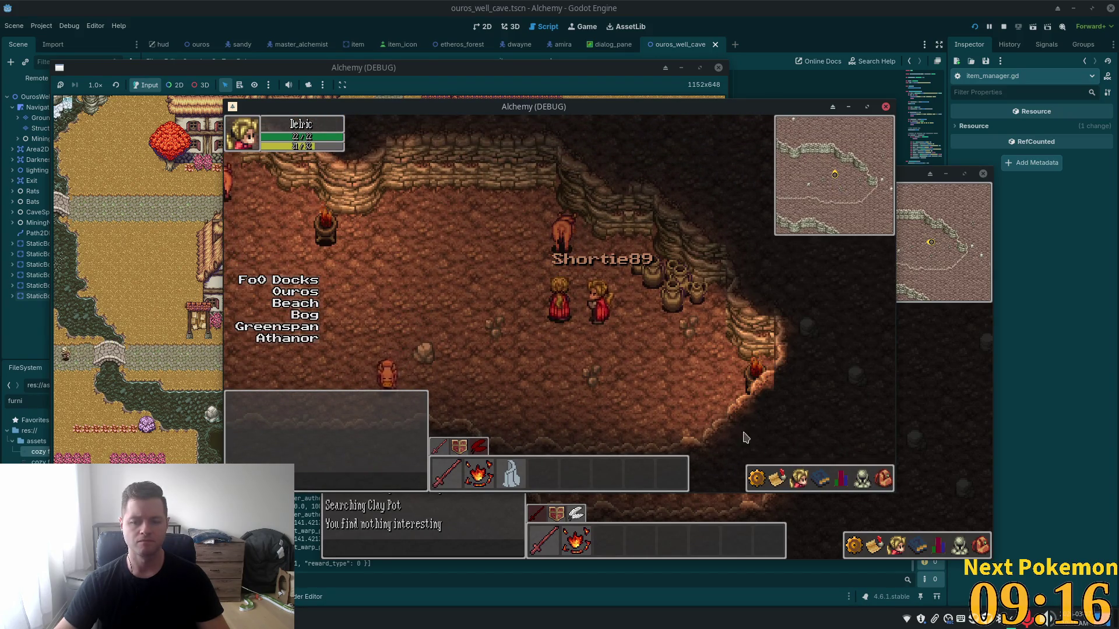
key(i)
key(e)
key(i)
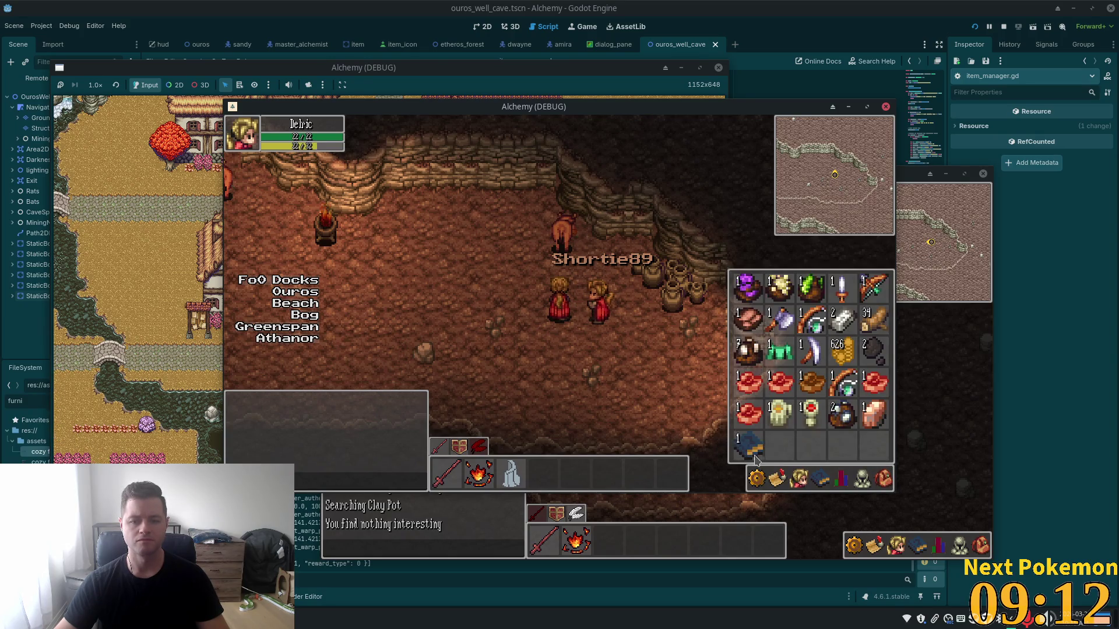
key(i)
- Walk down-left, then drag the second game window to the lower right
key(Left)
key(Down)
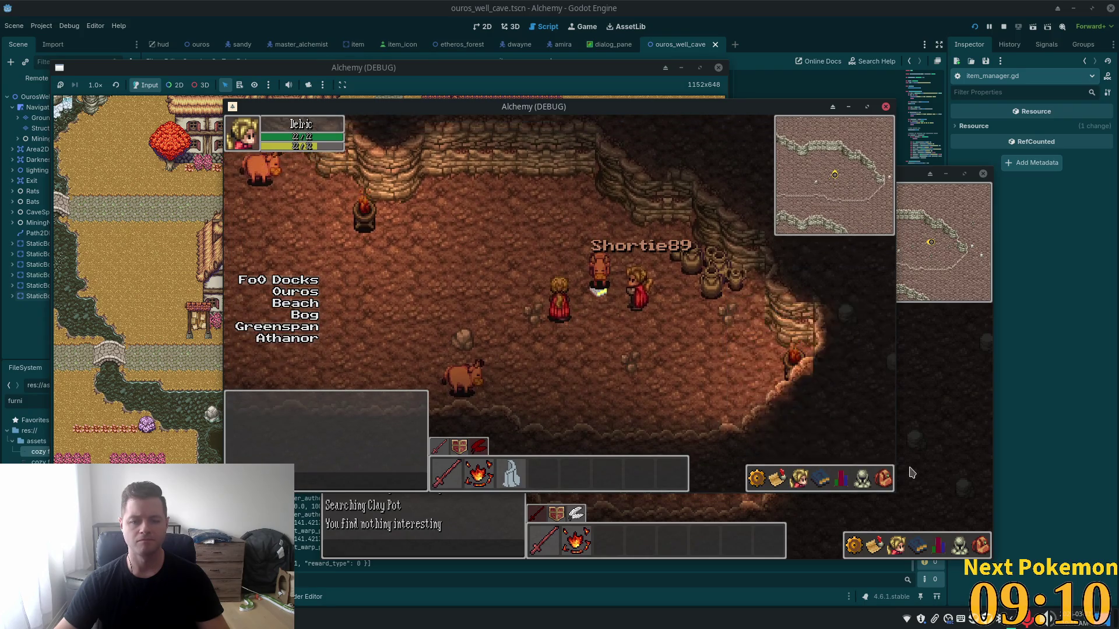
click(927, 437)
drag(731, 174, 1080, 222)
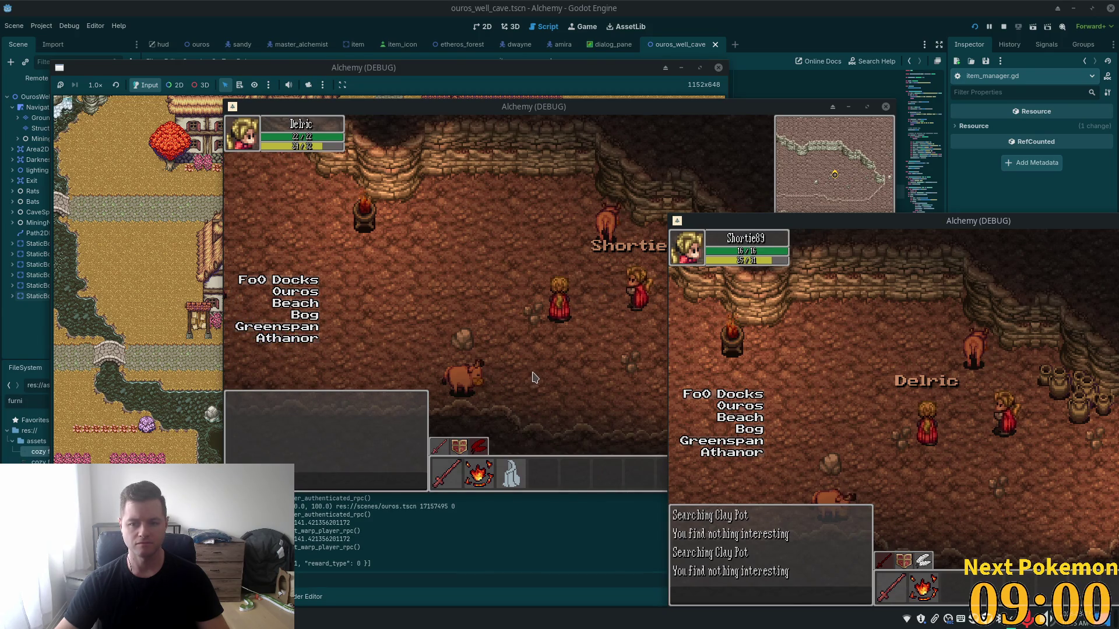
- Switch between the two game clients, then stop the running game with F8
click(577, 341)
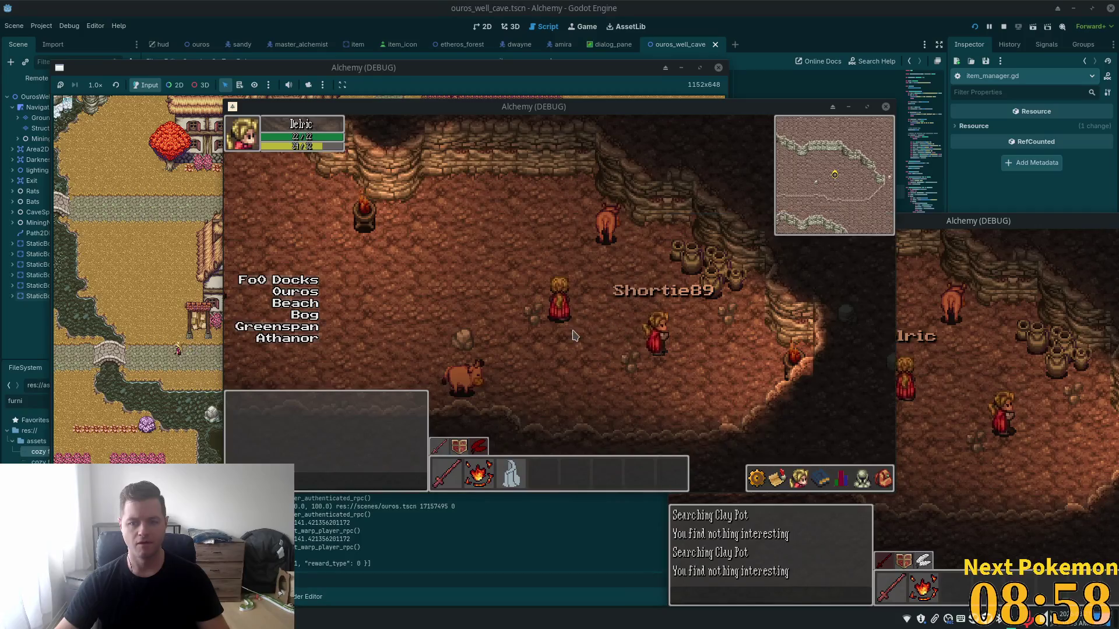
click(987, 395)
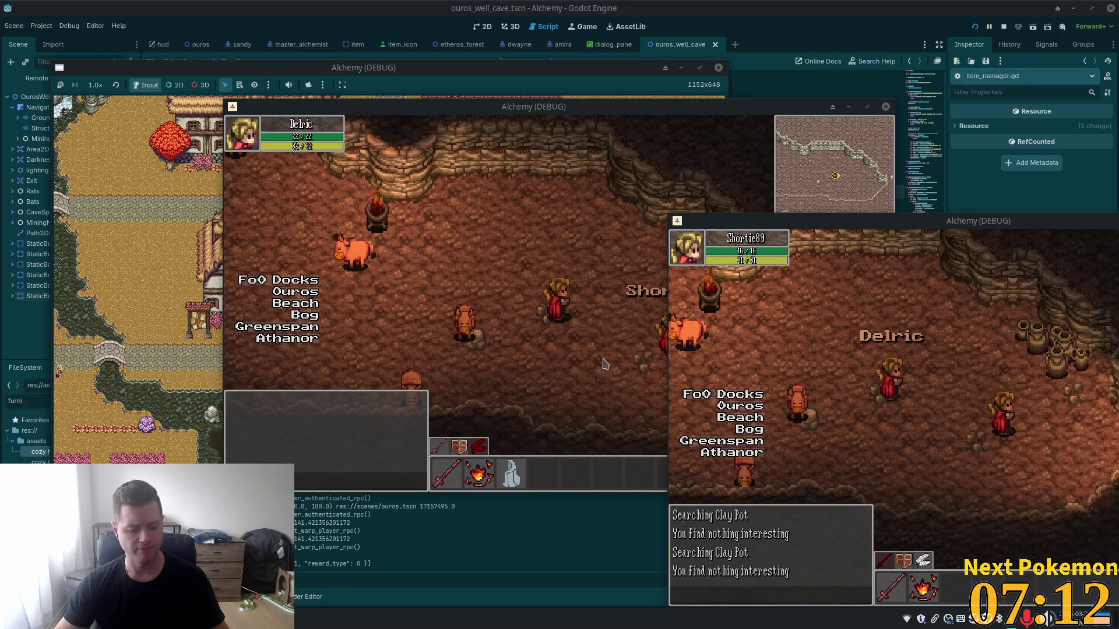
key(F8)
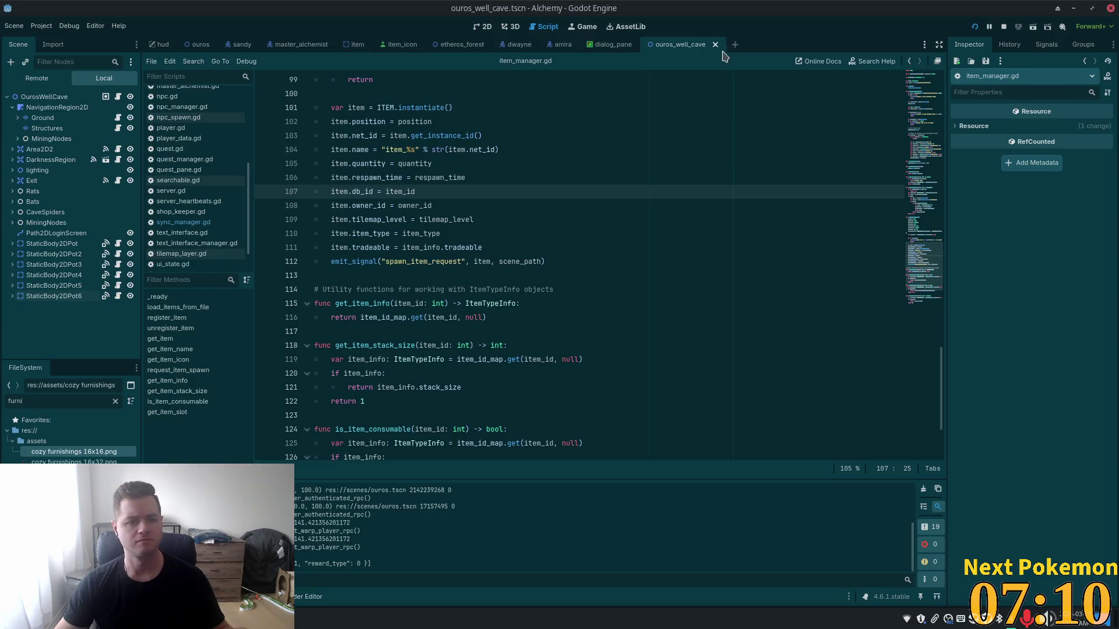
- Return to searchable.gd at line 21 and scroll through the input handler, grant_quest_items and find_nothing
key(alt+Tab)
click(445, 289)
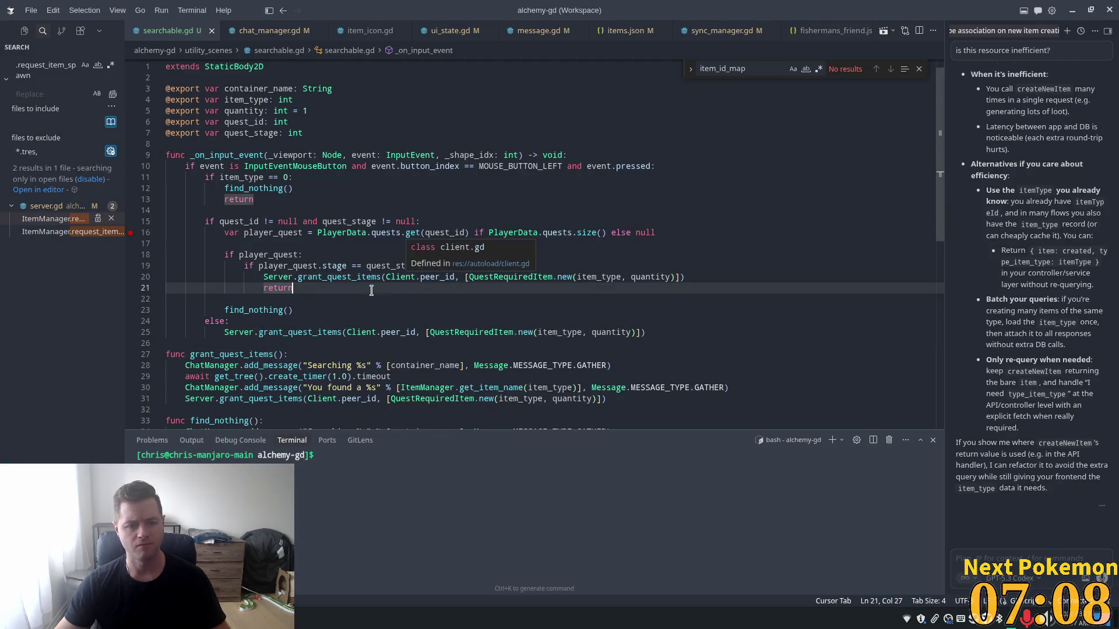
scroll(302, 330, down, 2)
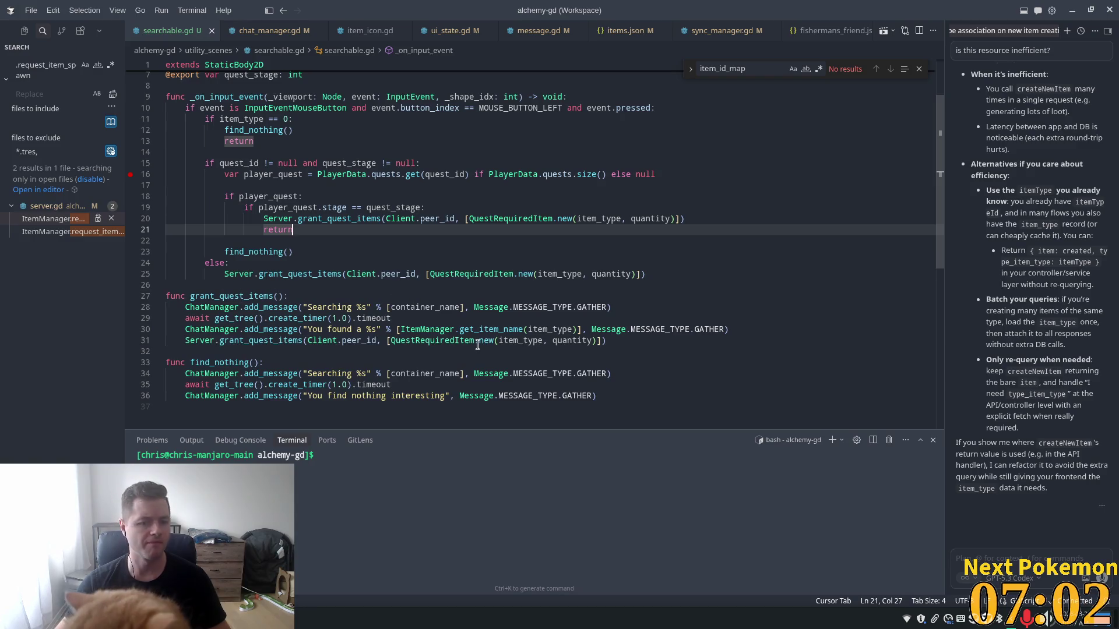
mouse_move(491, 345)
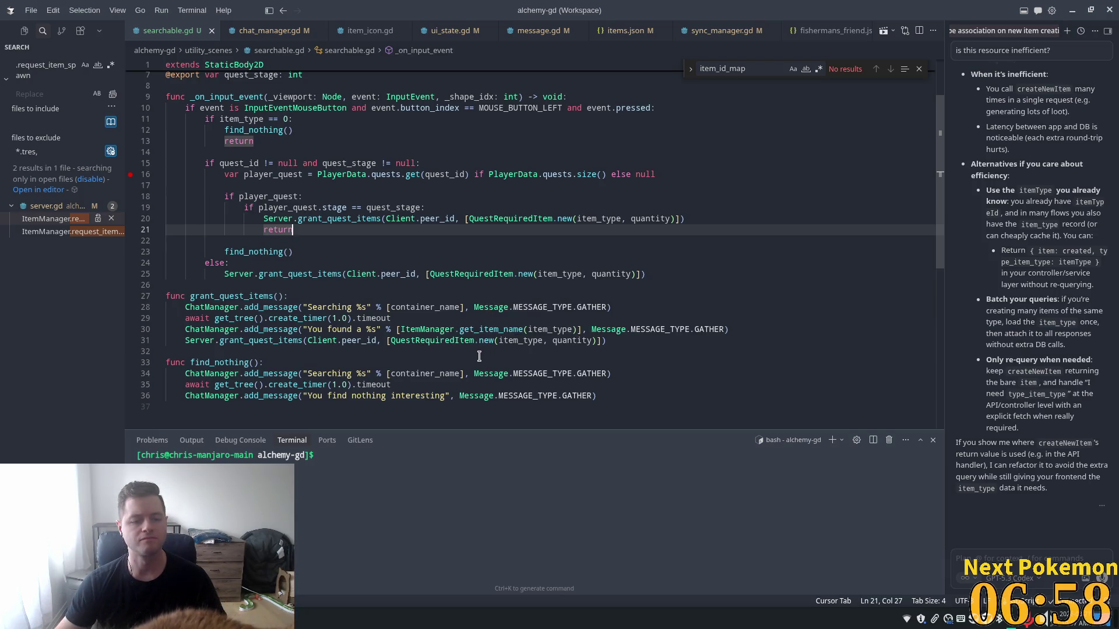
scroll(367, 297, down, 2)
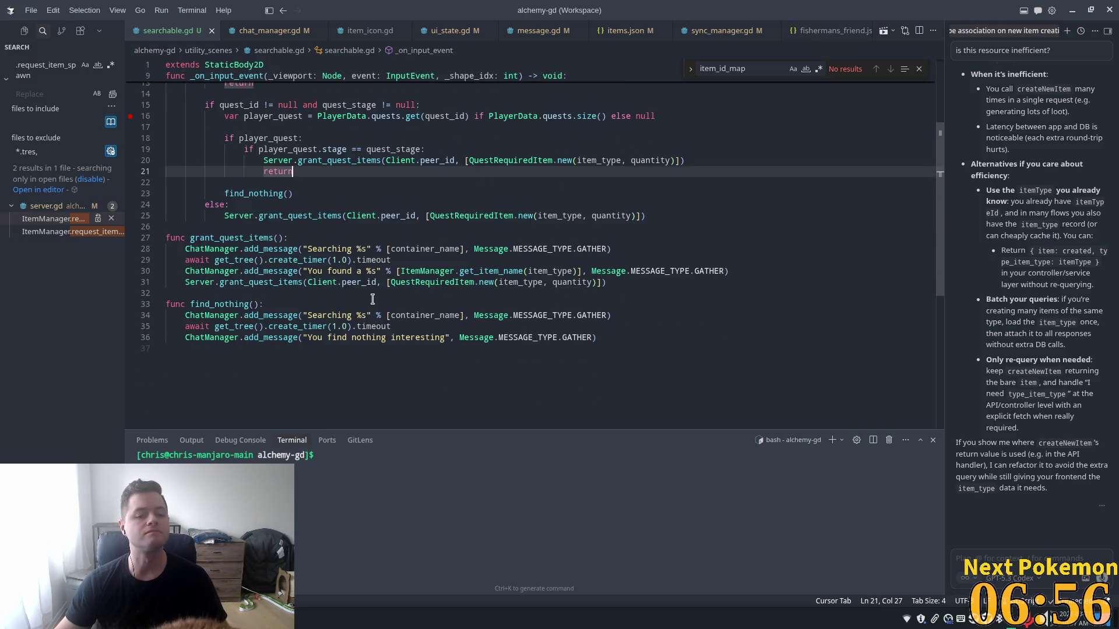
scroll(233, 274, up, 2)
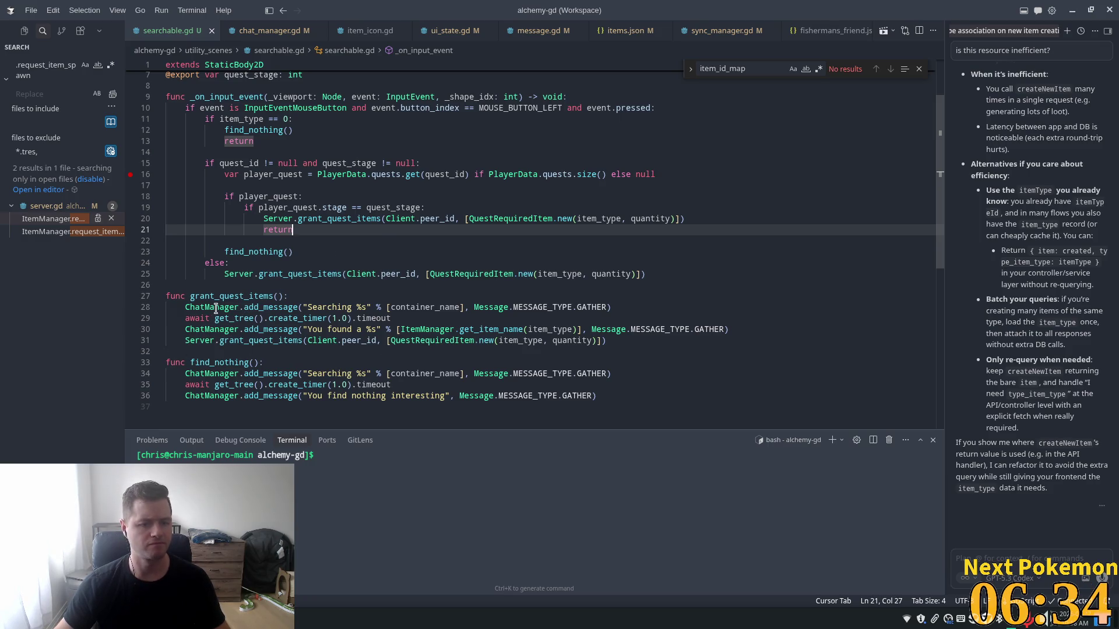
- Overwrite the Server.grant_quest_items calls on lines 20 and 25 with the copied grant_quest_items()
click(353, 319)
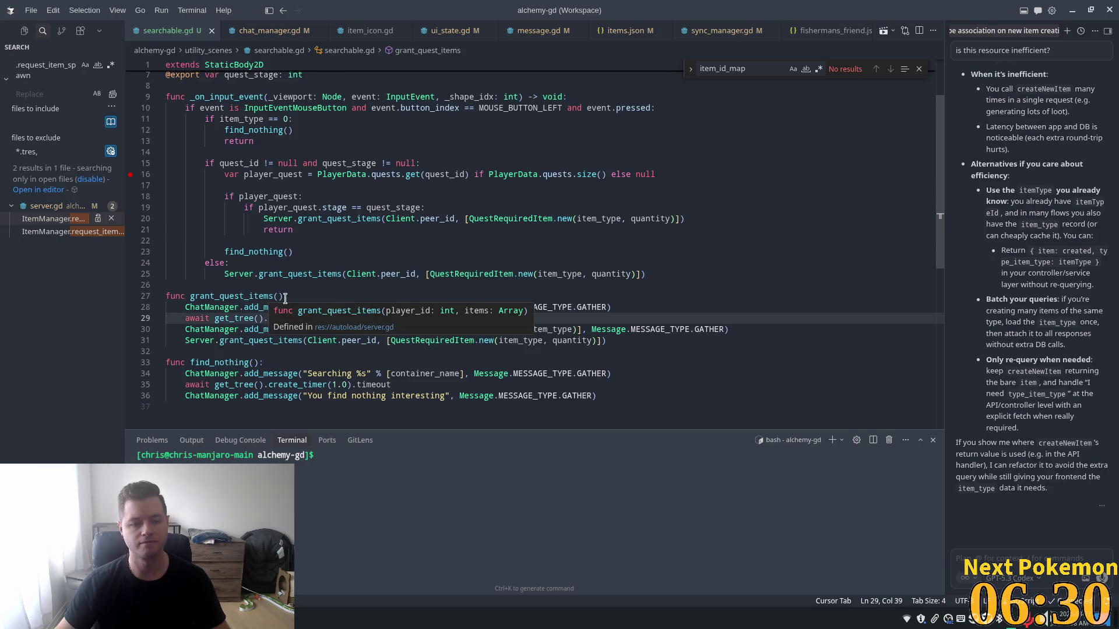
drag(283, 296, 191, 298)
key(ctrl+c)
click(357, 208)
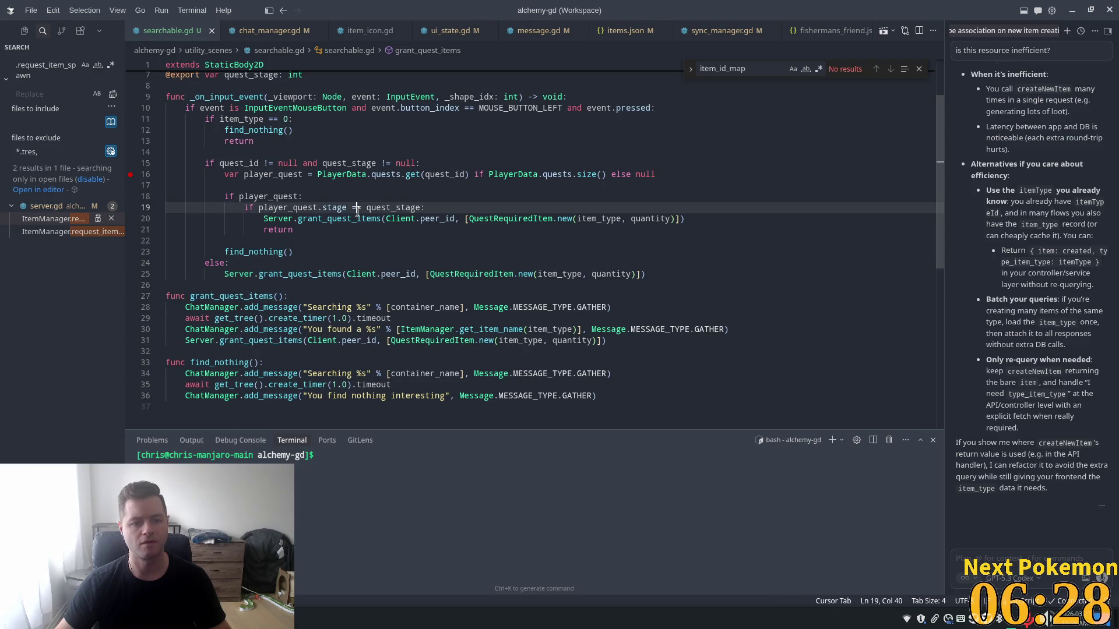
mouse_move(679, 221)
mouse_down()
mouse_move(277, 231)
mouse_move(289, 228)
mouse_move(272, 222)
mouse_up()
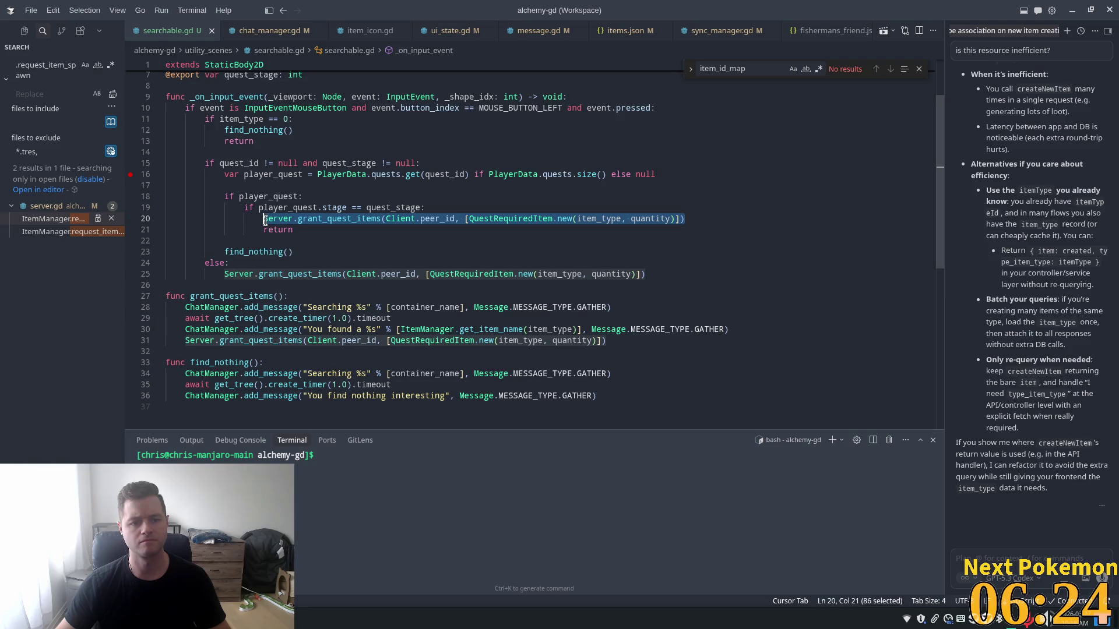
key(ctrl+v)
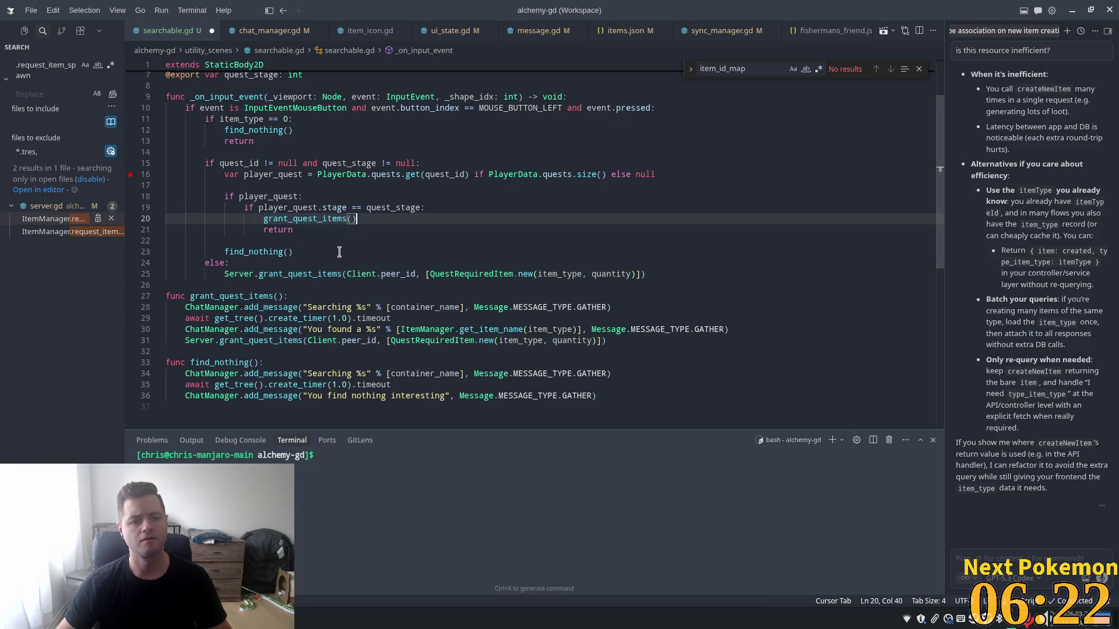
drag(657, 275, 224, 272)
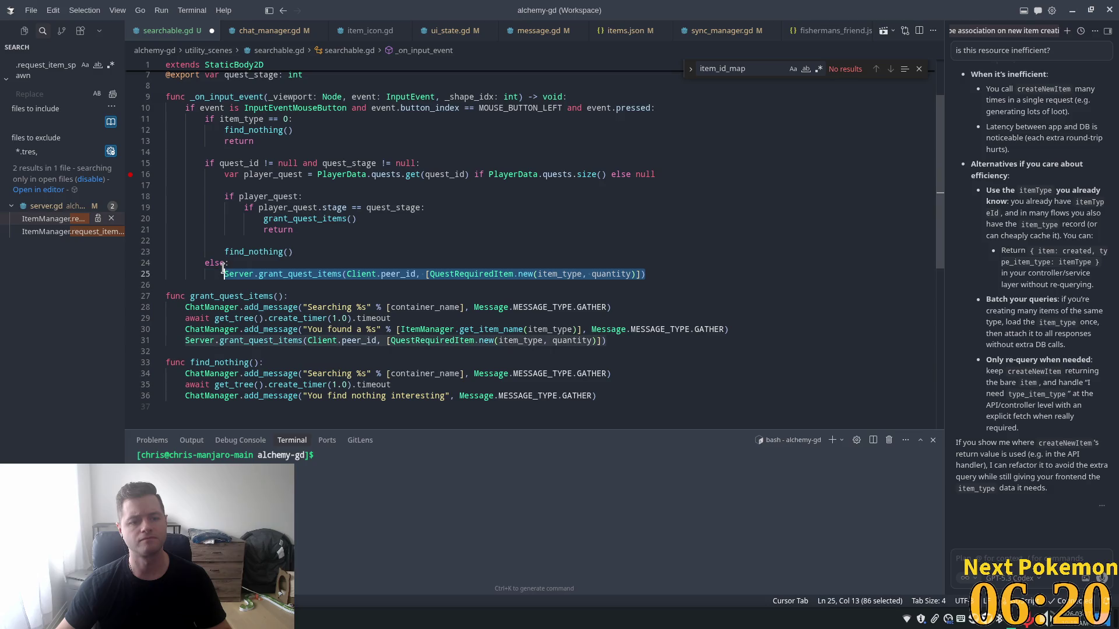
key(ctrl+v)
click(419, 254)
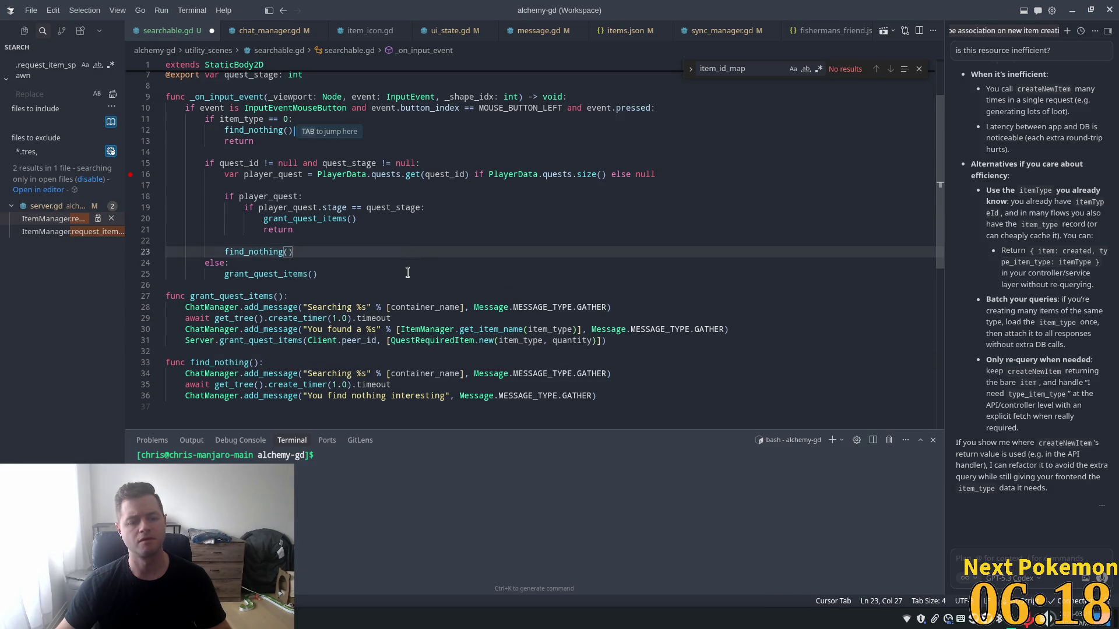
click(302, 176)
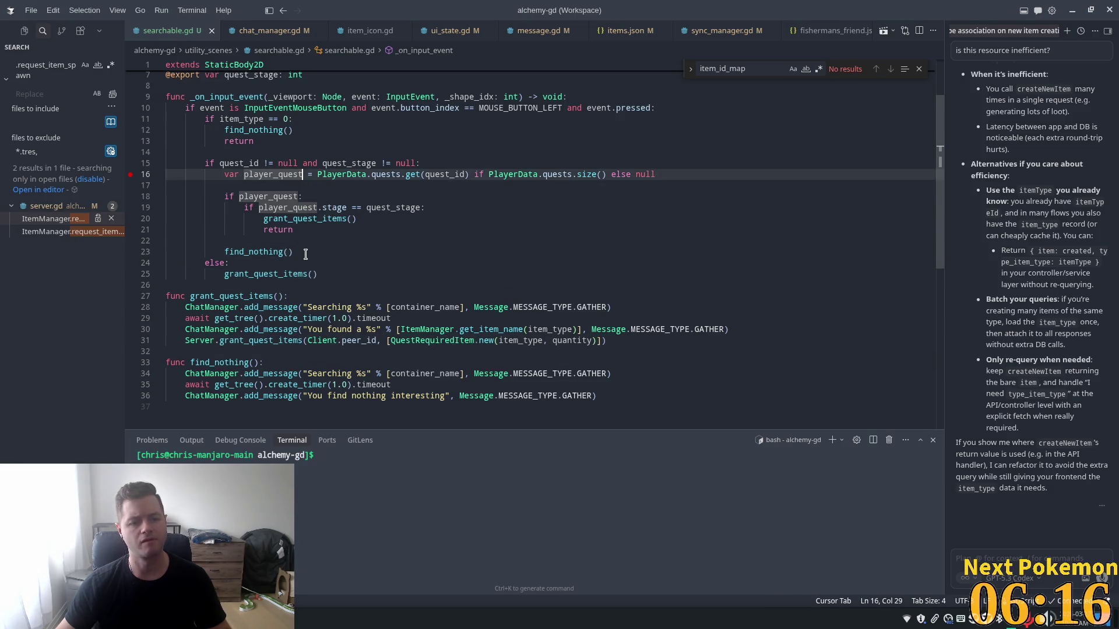
scroll(242, 298, up, 2)
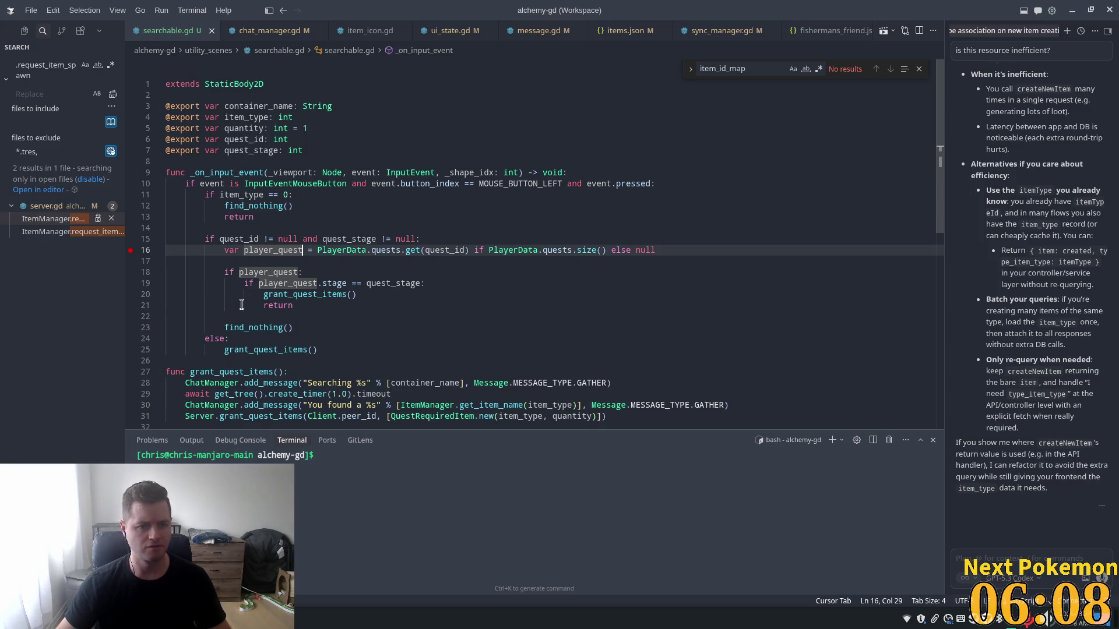
scroll(241, 304, down, 2)
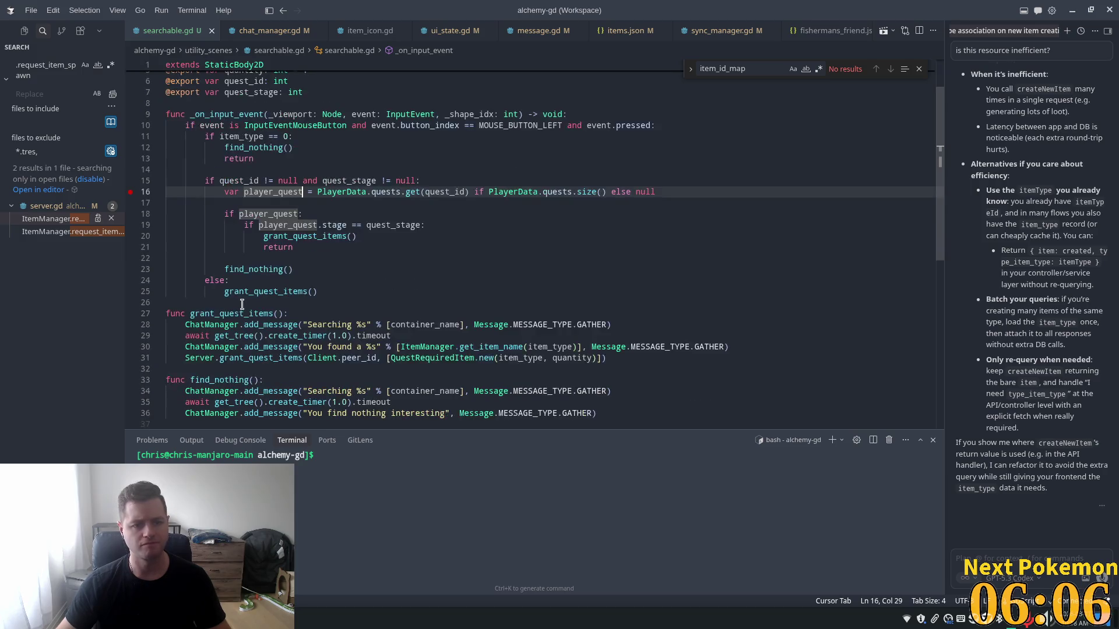
- Multi-select every grant_quest_items occurrence with Ctrl+D and rename them all to grant_item
click(243, 314)
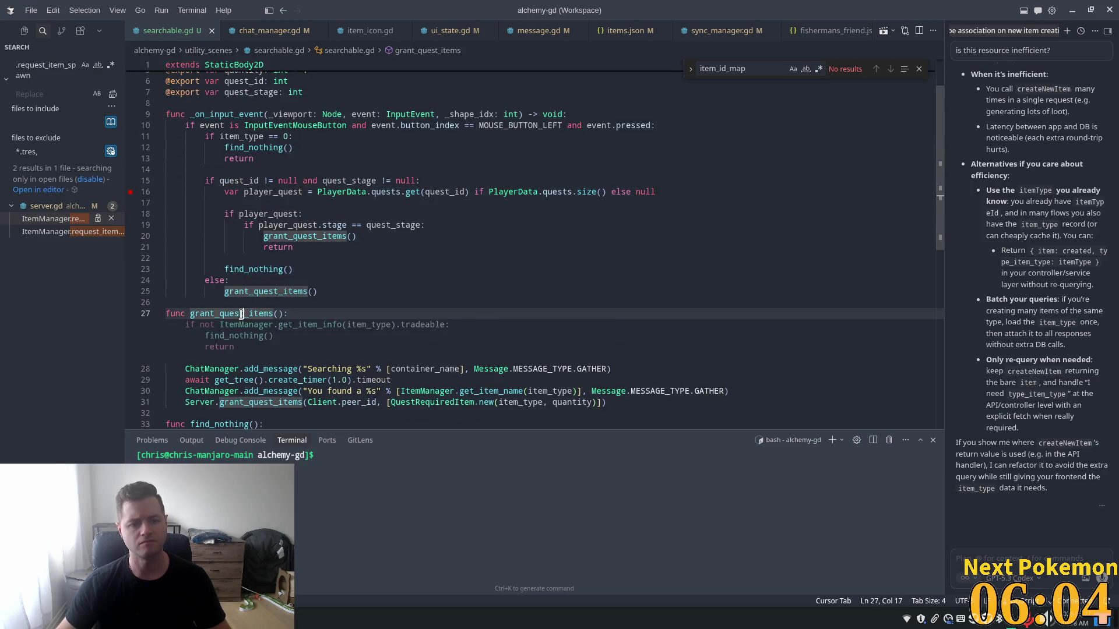
click(316, 243)
double_click(314, 237)
key(ctrl+d)
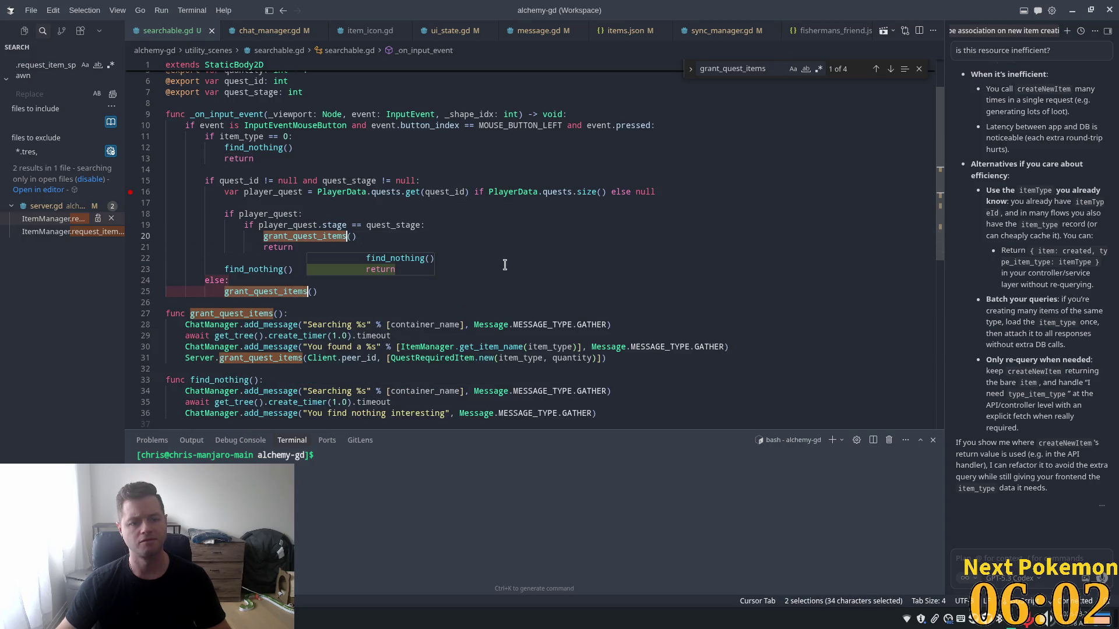
key(ctrl+d)
text(grant)
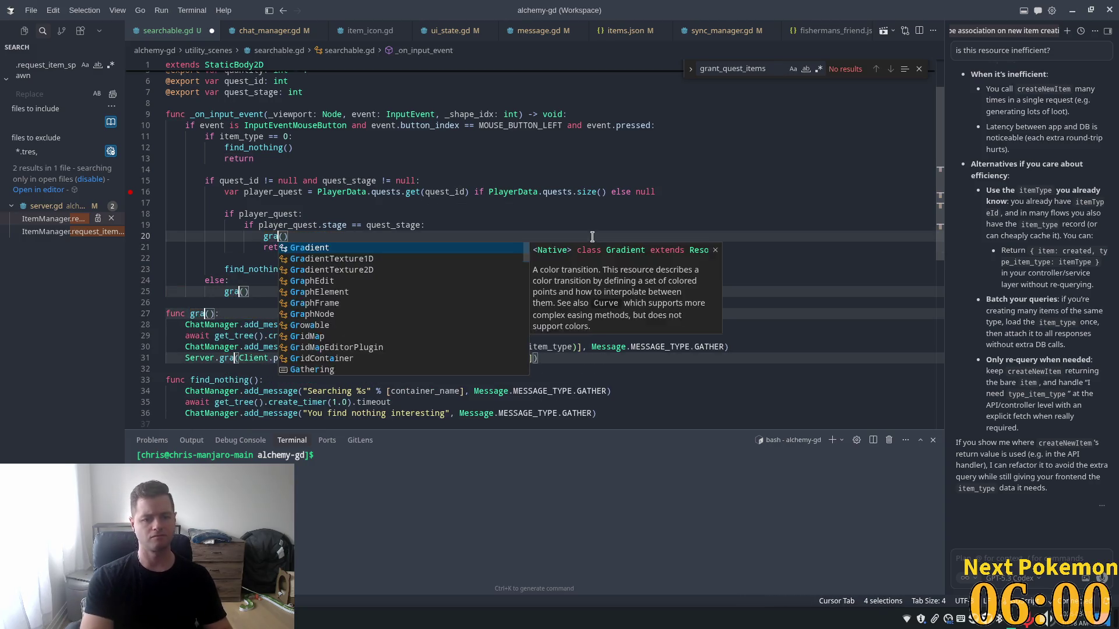
text(_item)
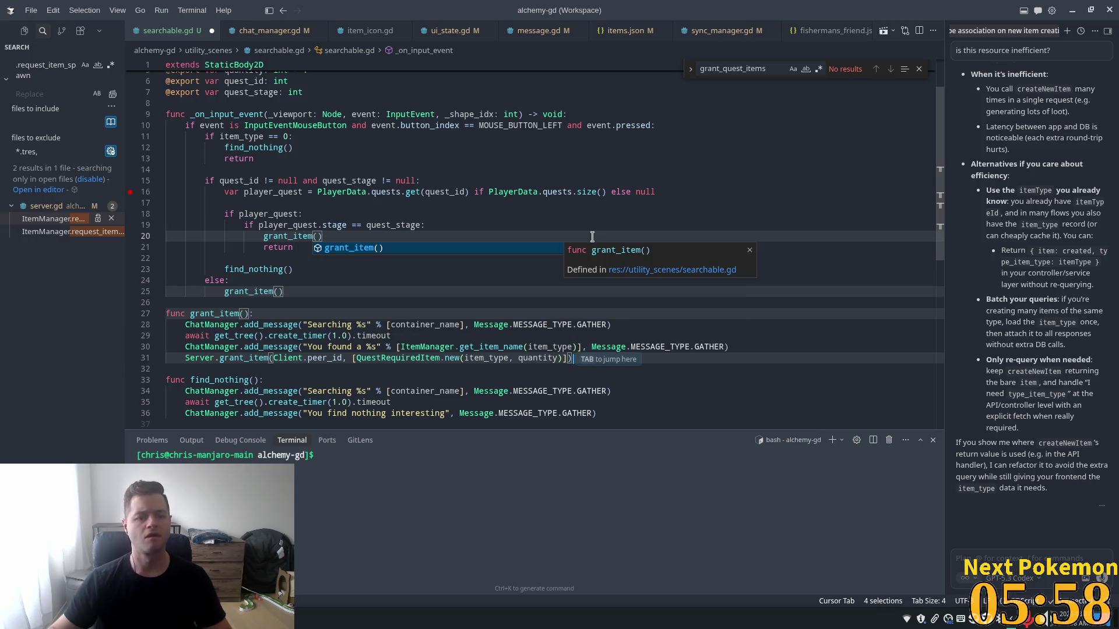
click(283, 225)
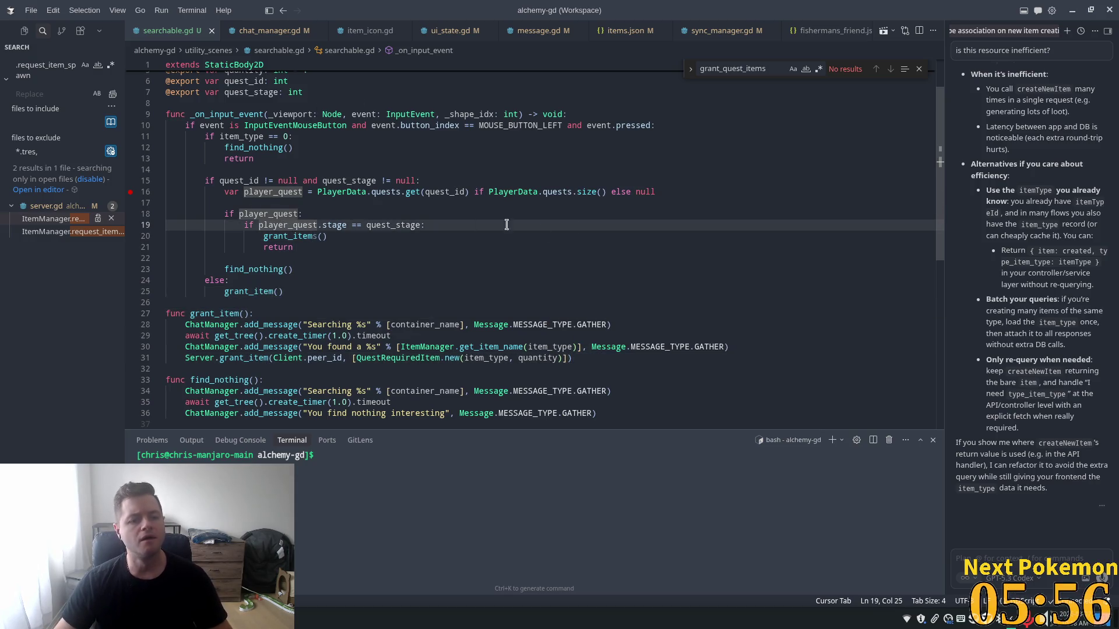
click(437, 246)
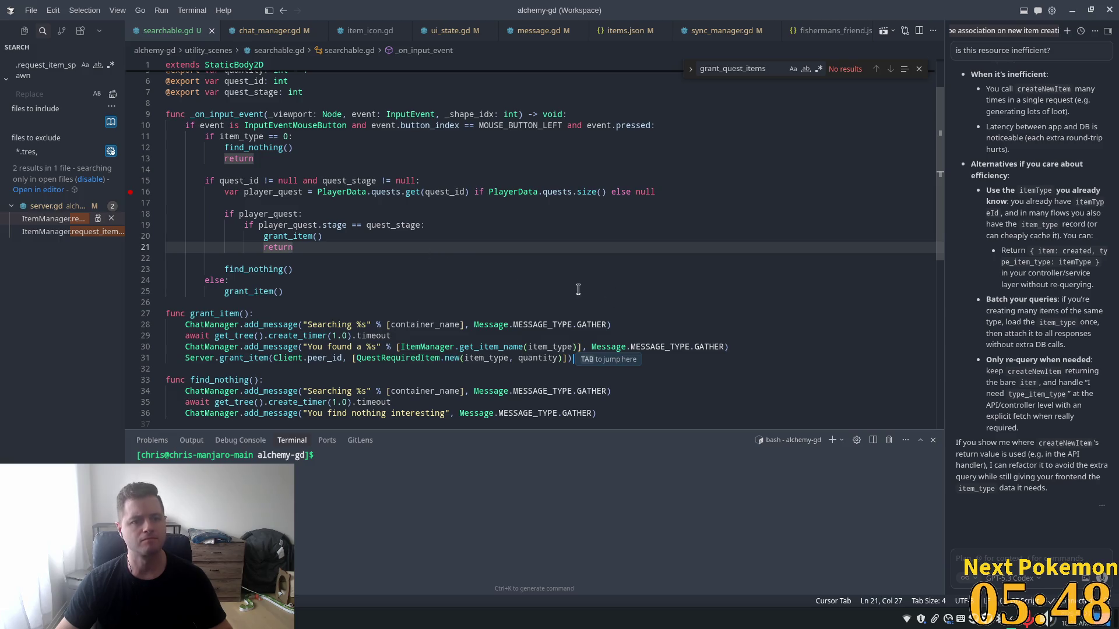
key(alt+Tab)
- Relaunch the game in debug and bring the second client window forward
click(974, 26)
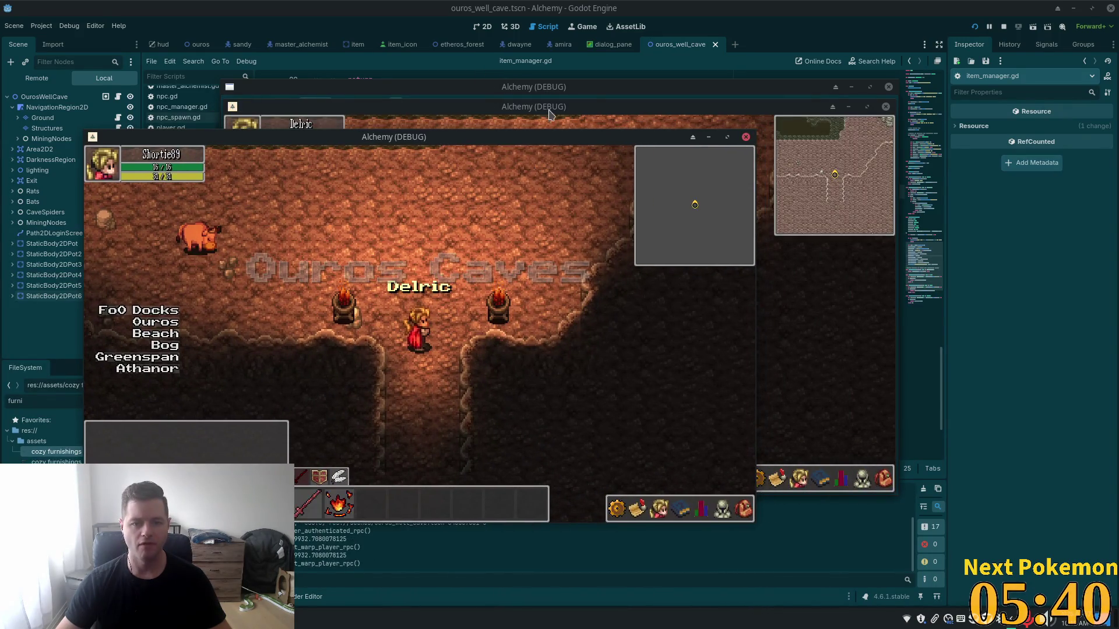
click(310, 202)
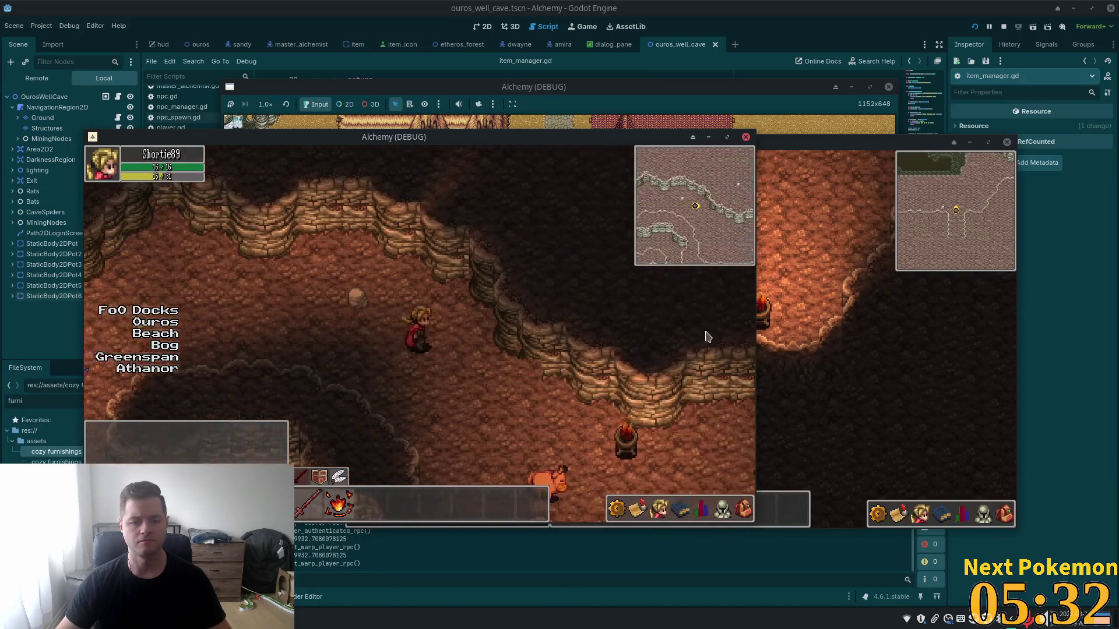
key(i)
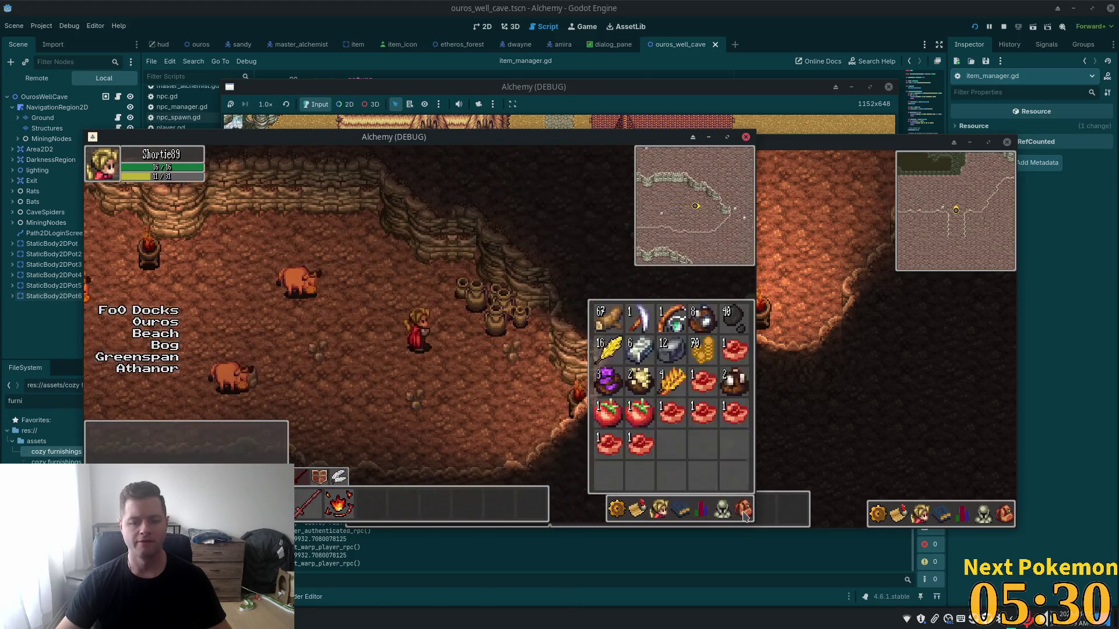
key(i)
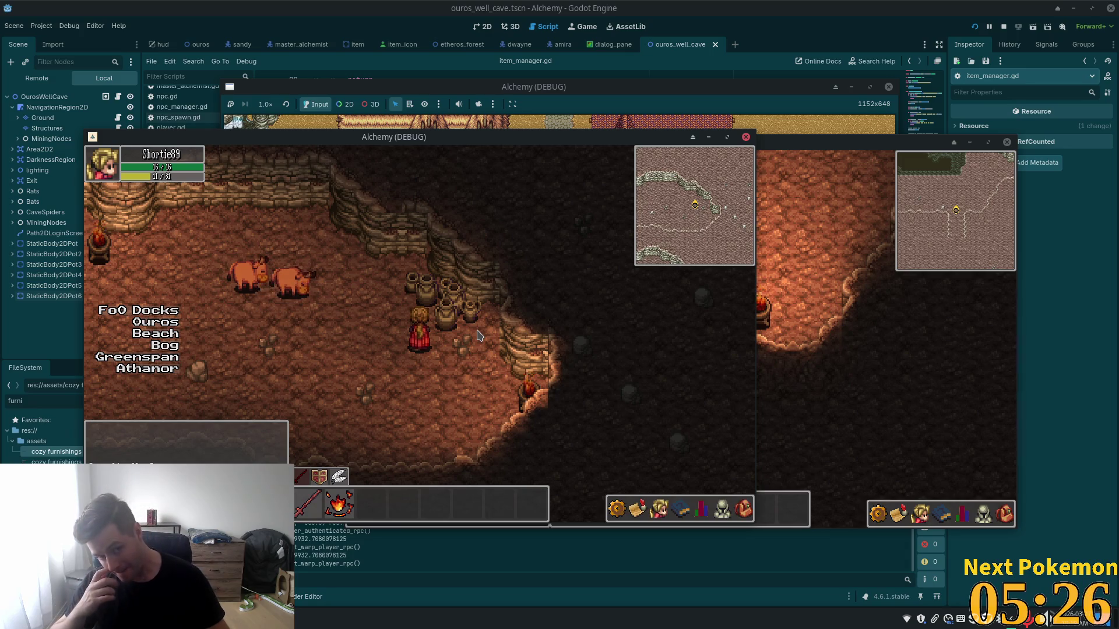
click(815, 315)
- Walk the character to the pot room and search a Clay Pot, breaking at searchable.gd line 31
key(s)
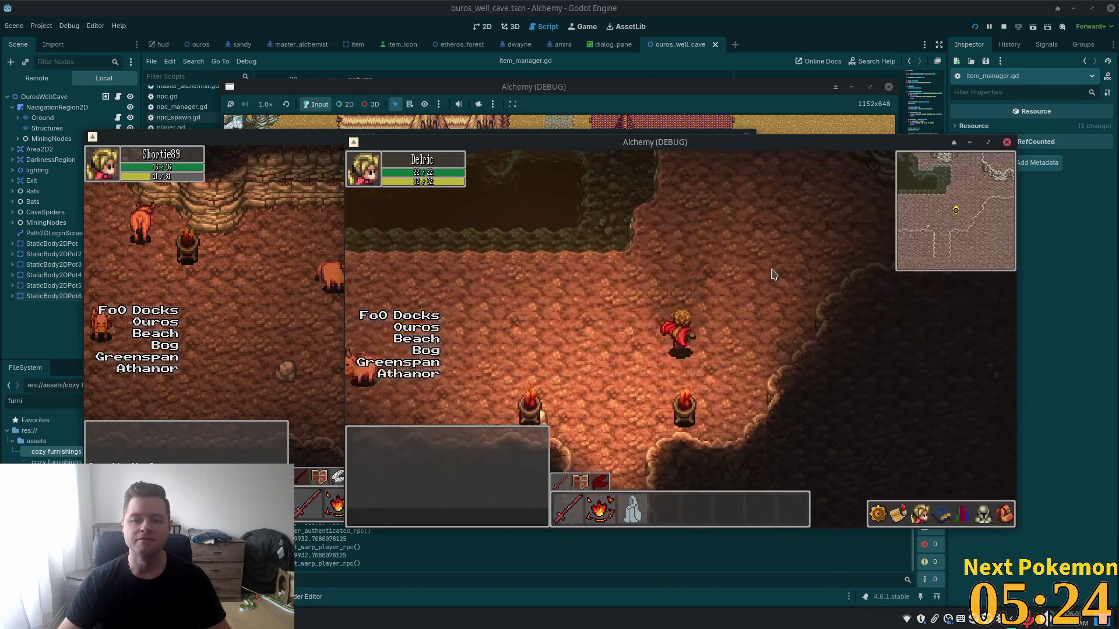
key(w)
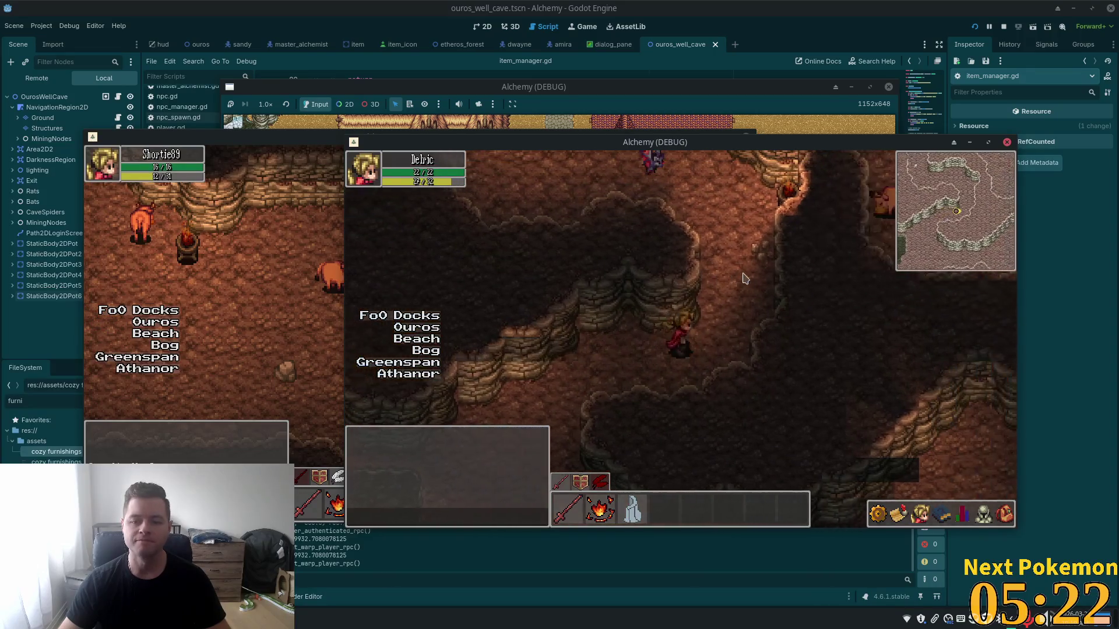
key(w)
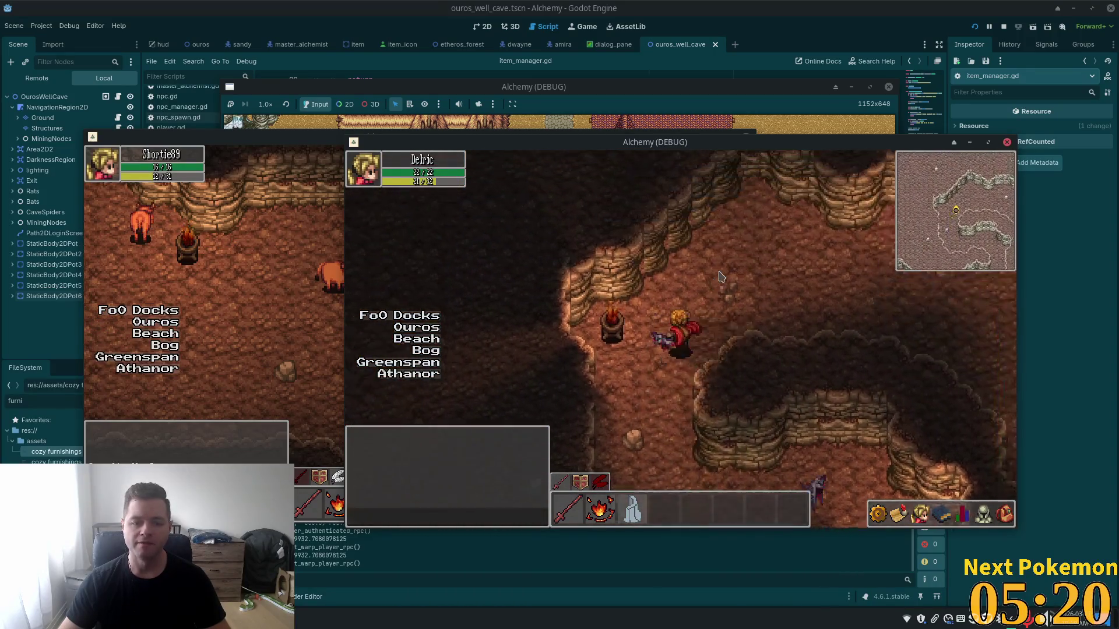
key(d)
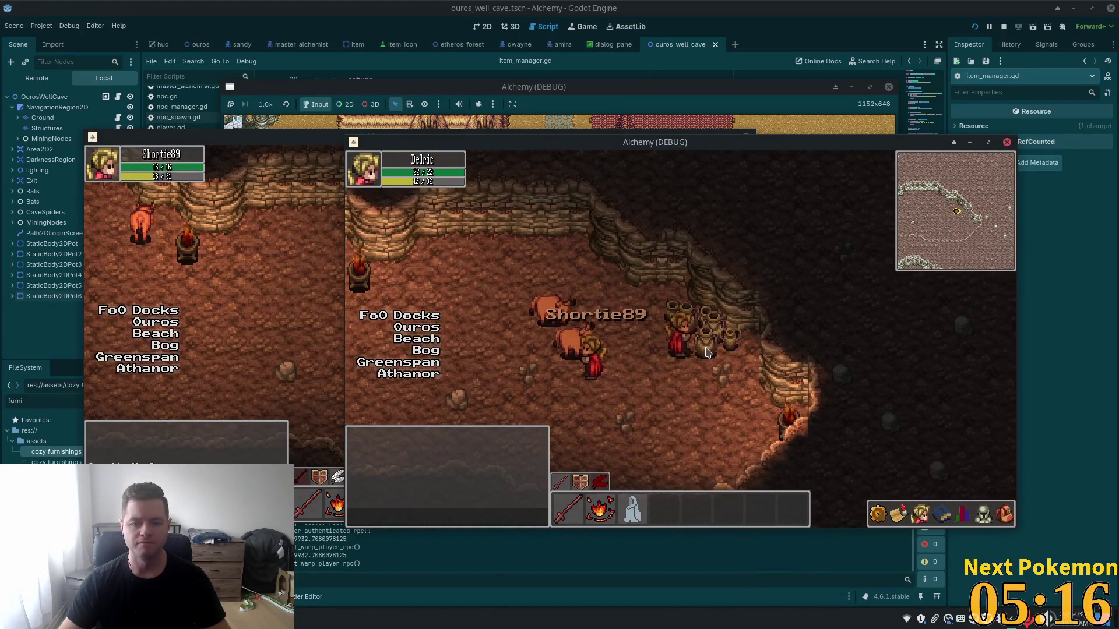
click(705, 352)
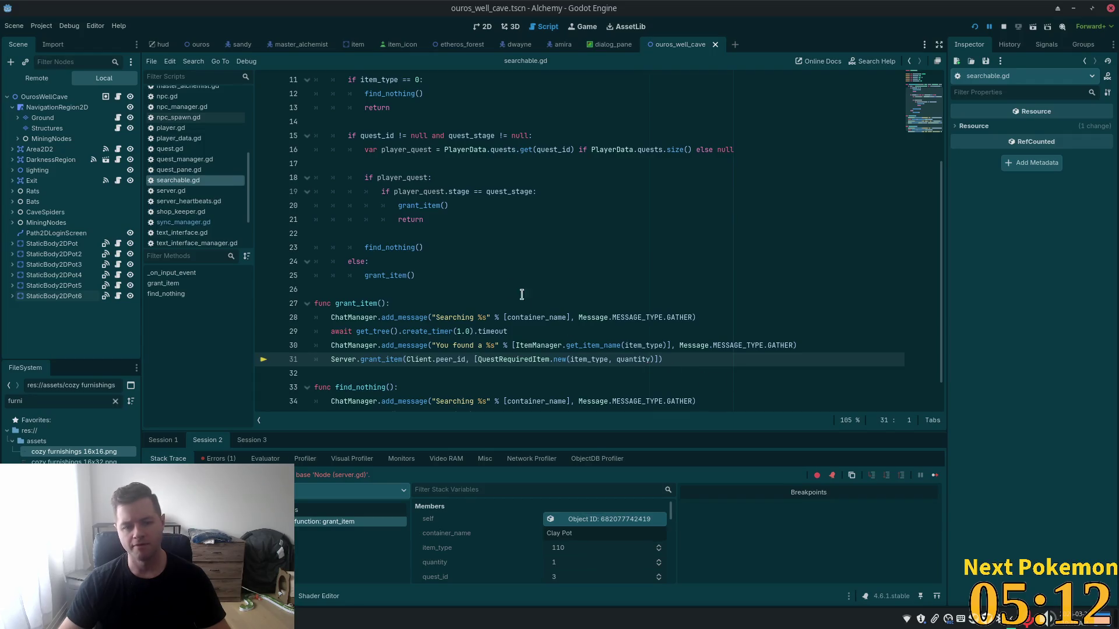
- Return to searchable.gd in Cursor and undo the edits, restoring the grant_quest_items names
click(406, 289)
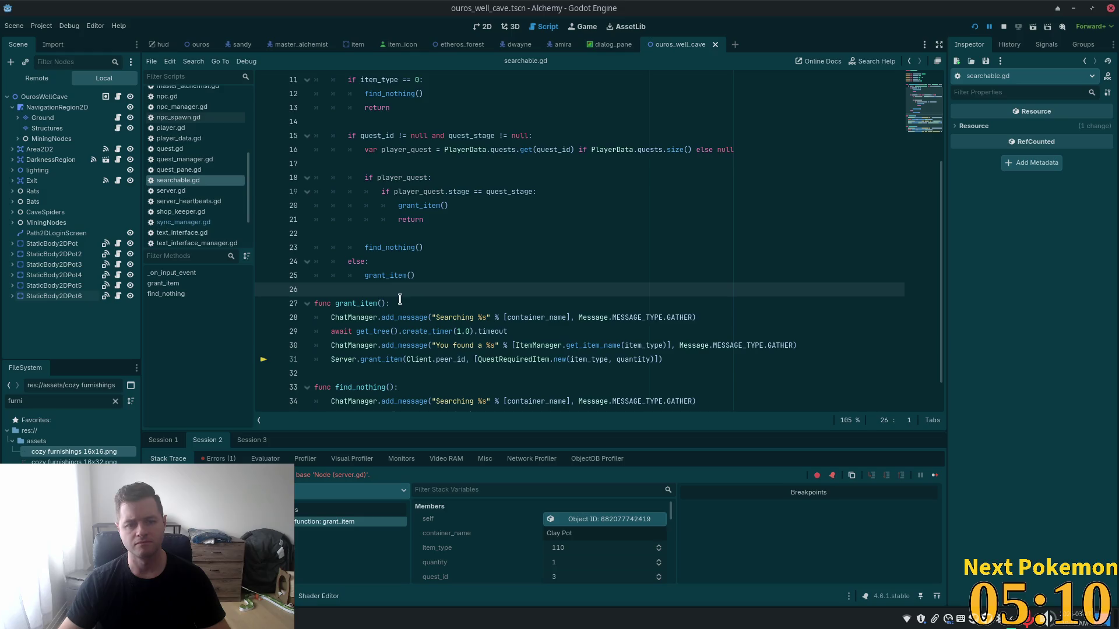
key(alt+Tab)
key(ctrl+z)
key(ctrl+z)
key(ctrl+z)
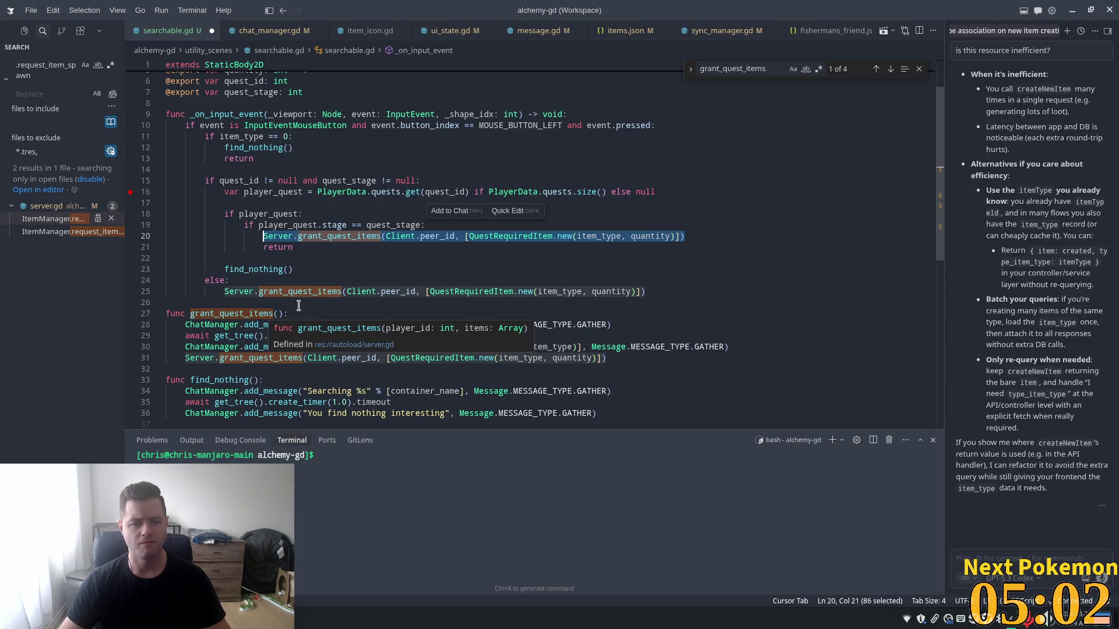
- Try renaming every grant_quest_items occurrence to grant_item, then undo that rename
scroll(239, 219, down, 2)
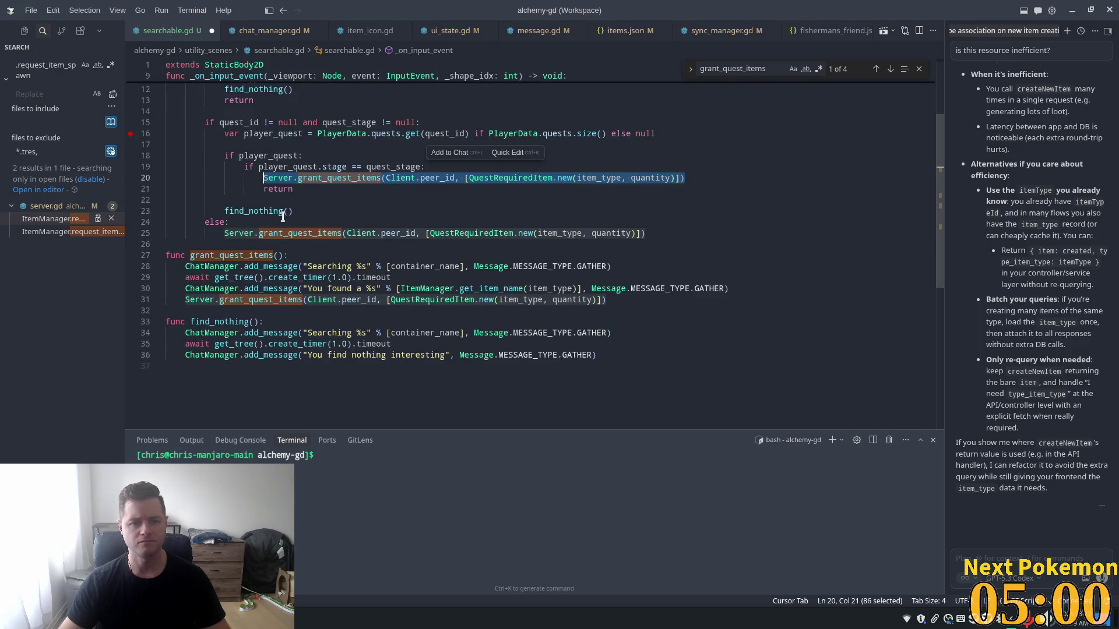
mouse_move(505, 302)
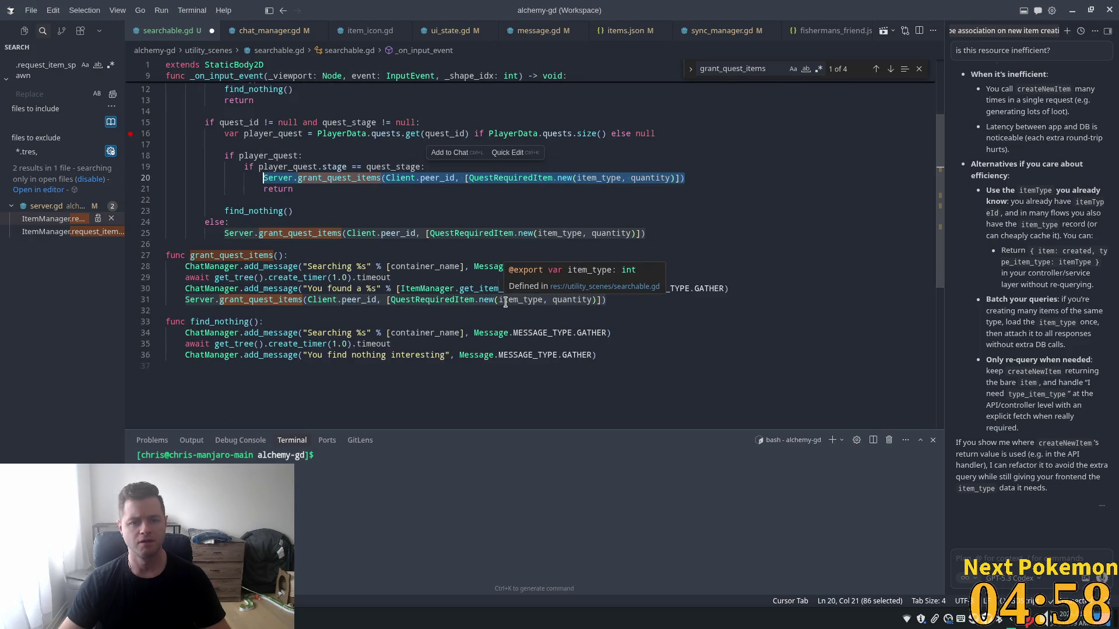
text(grant_item())
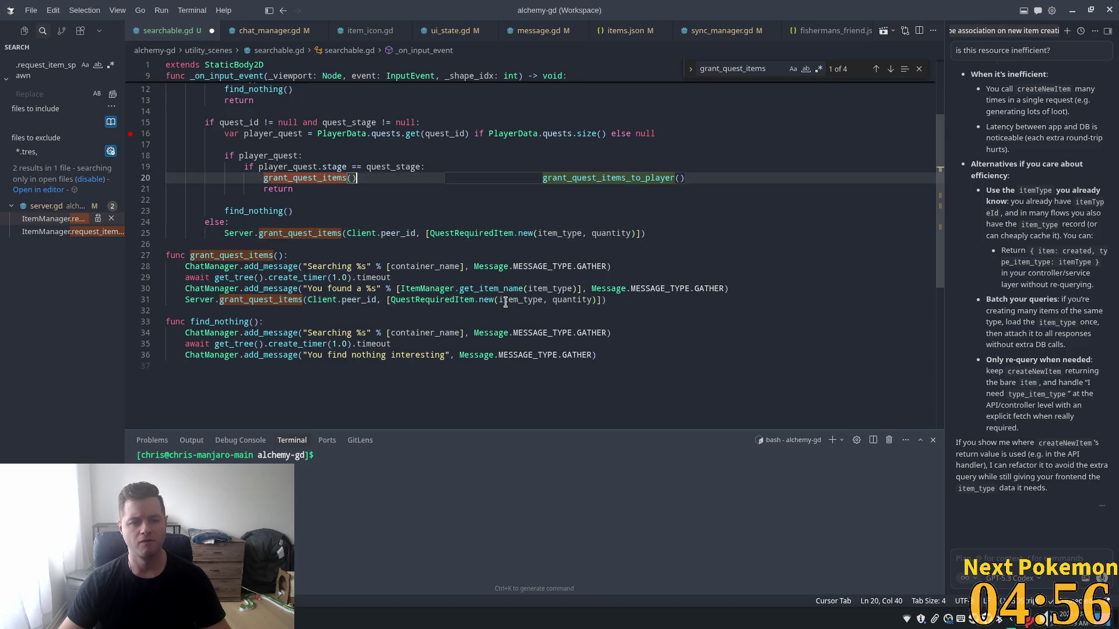
key(Tab)
key(Tab)
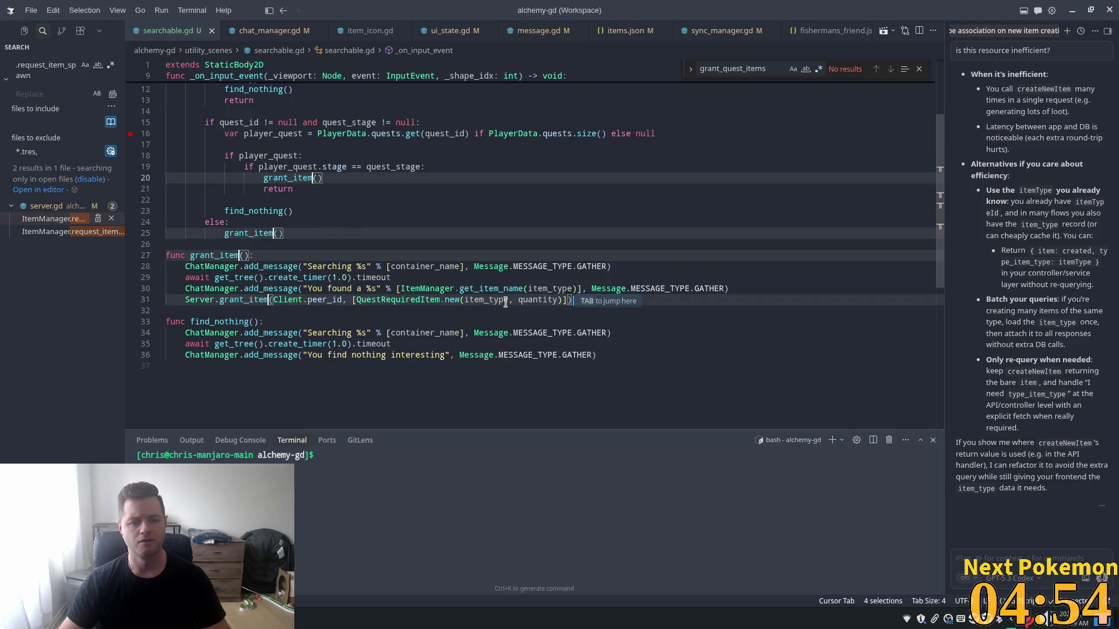
key(ctrl+z)
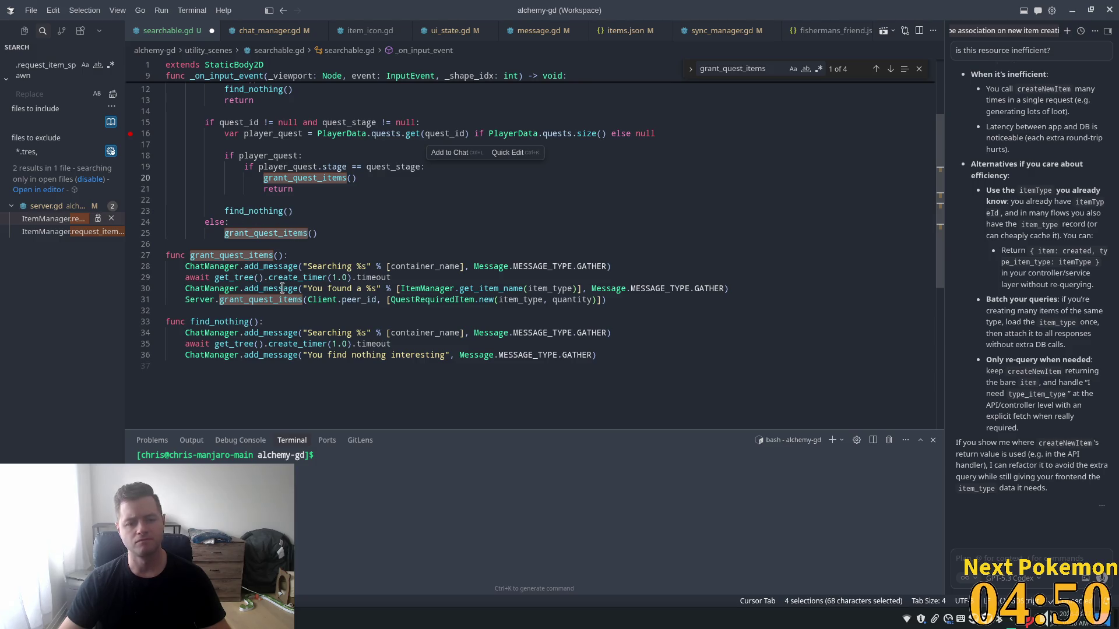
- Rename only the local helper and its two calls to grant_item, keeping Server.grant_quest_items, and save
mouse_move(273, 299)
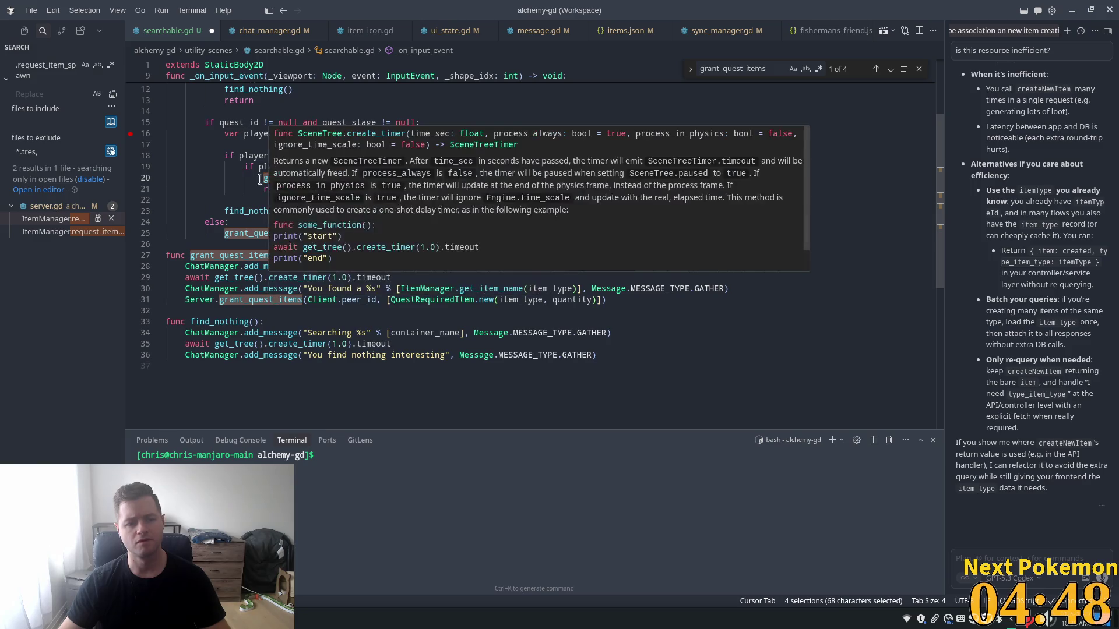
key(ctrl+u)
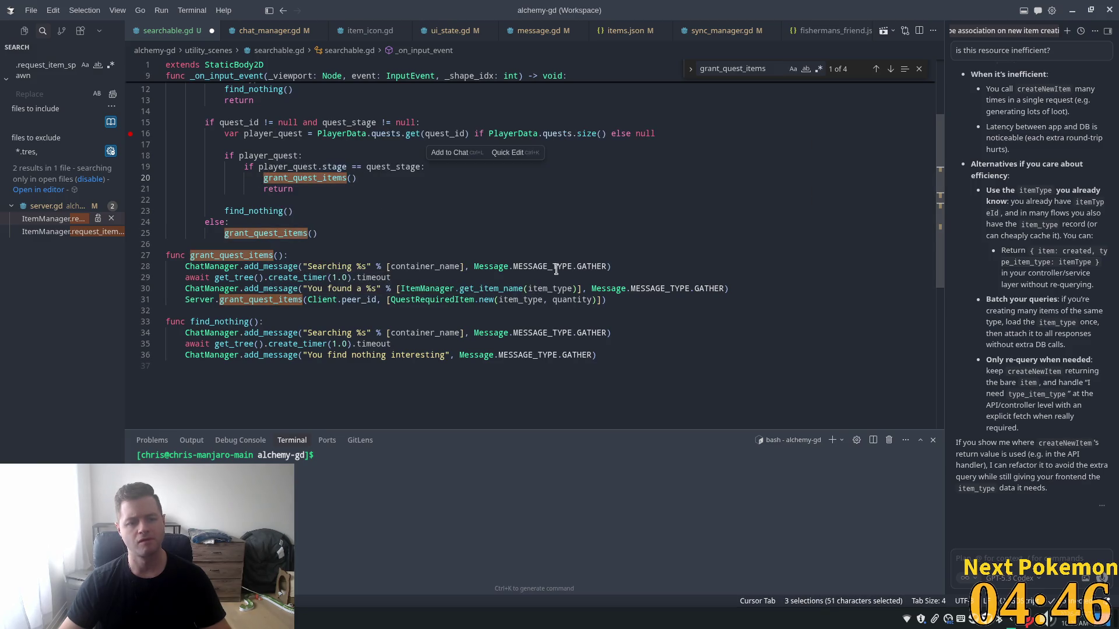
text(grant_item)
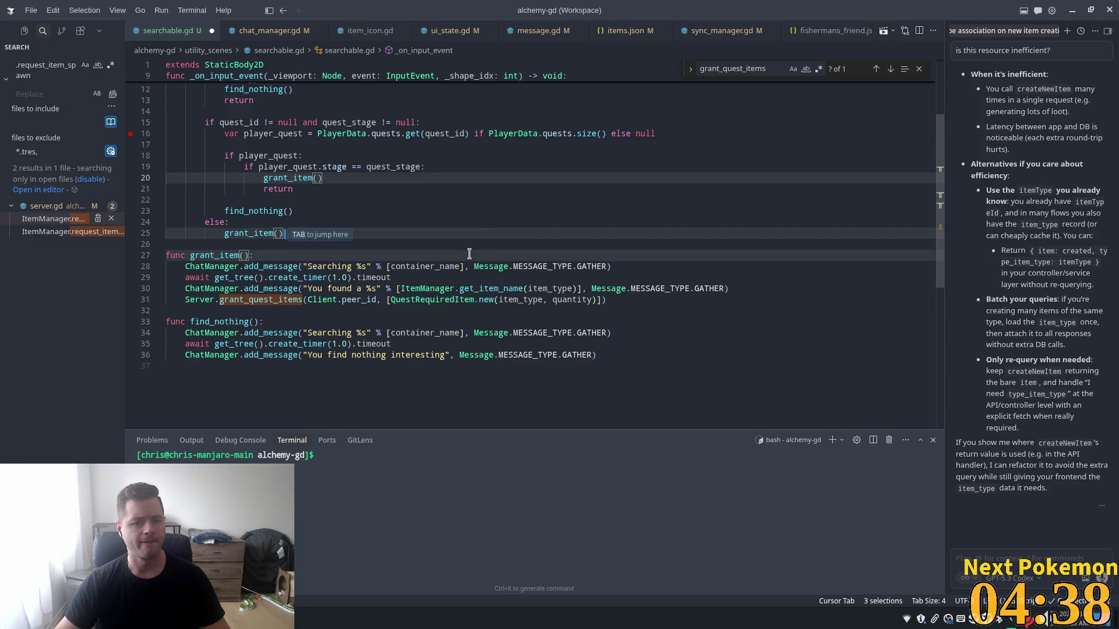
click(385, 145)
key(ctrl+s)
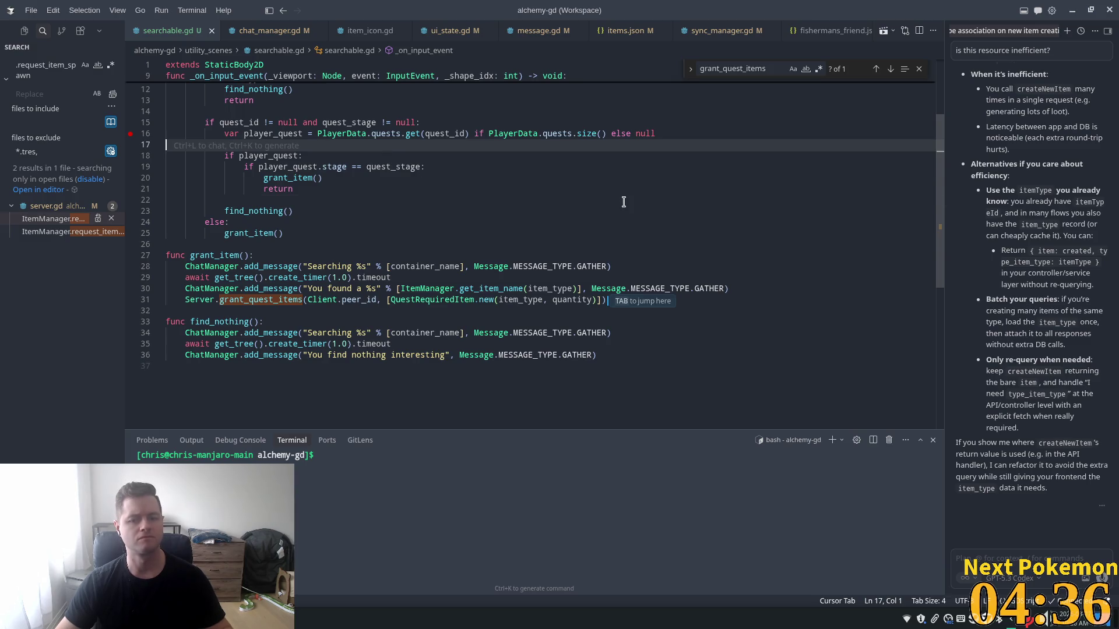
click(623, 202)
key(alt+Tab)
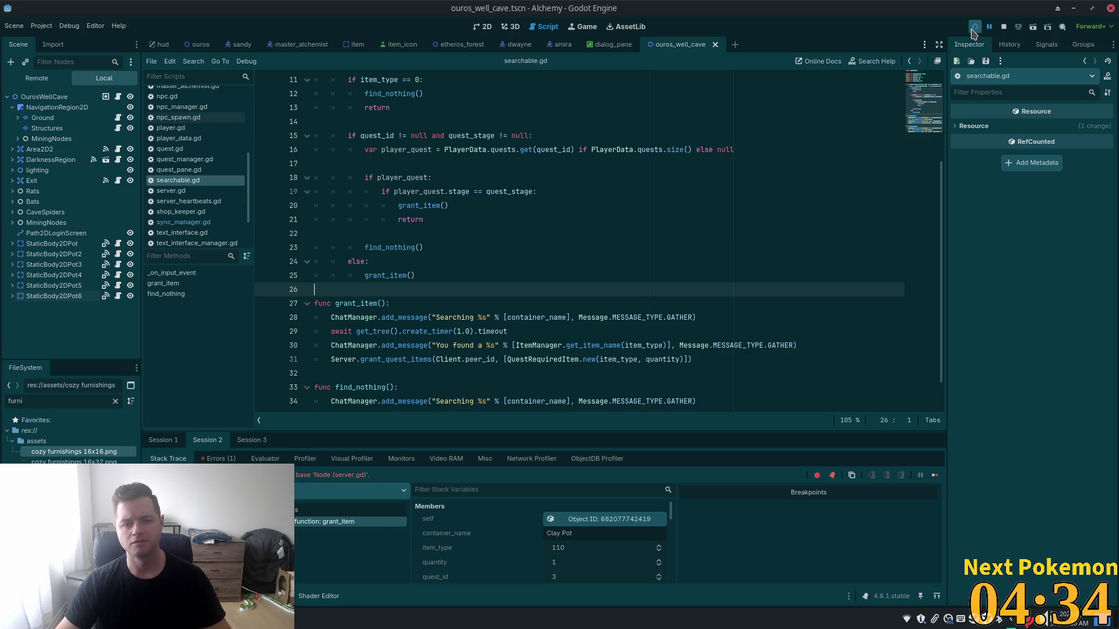
- Log the first player out to the title screen and stop the running Alchemy game
click(326, 619)
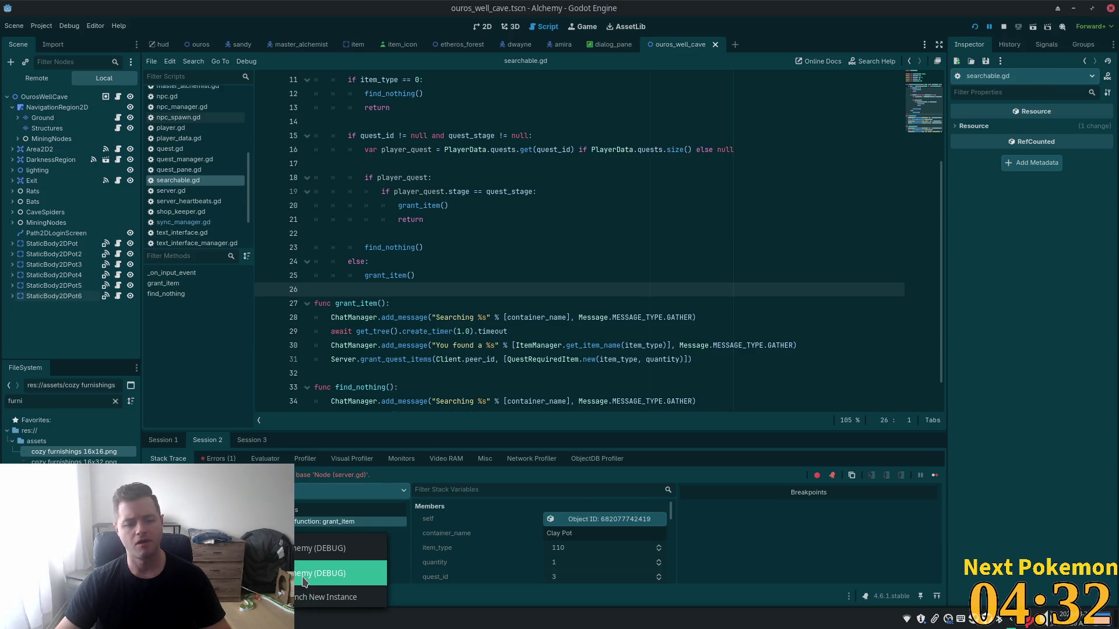
click(316, 569)
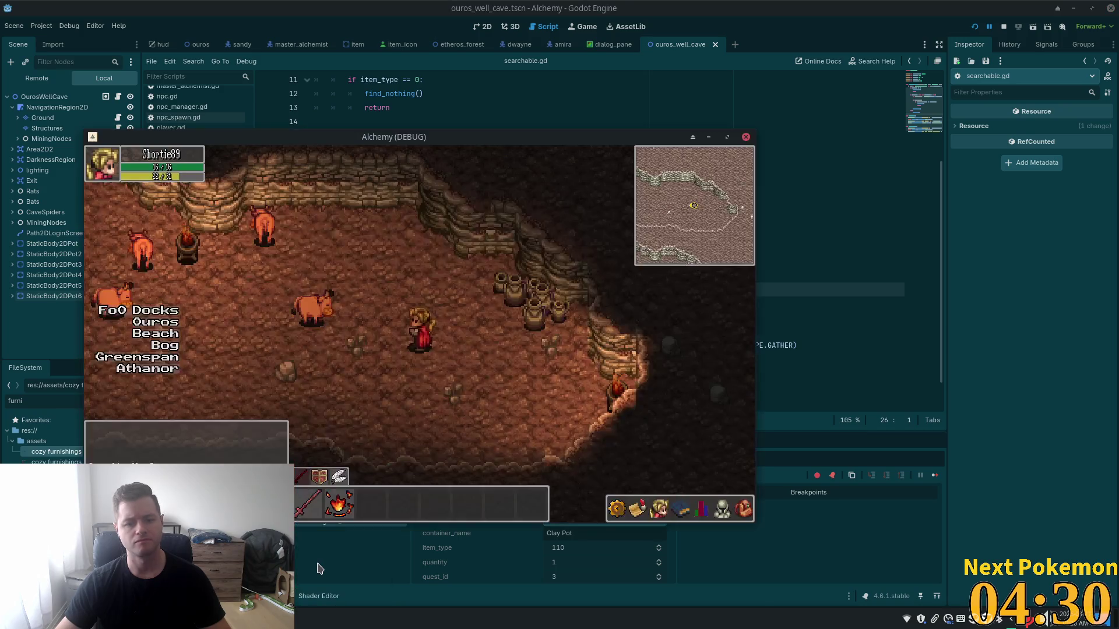
key(Escape)
click(646, 393)
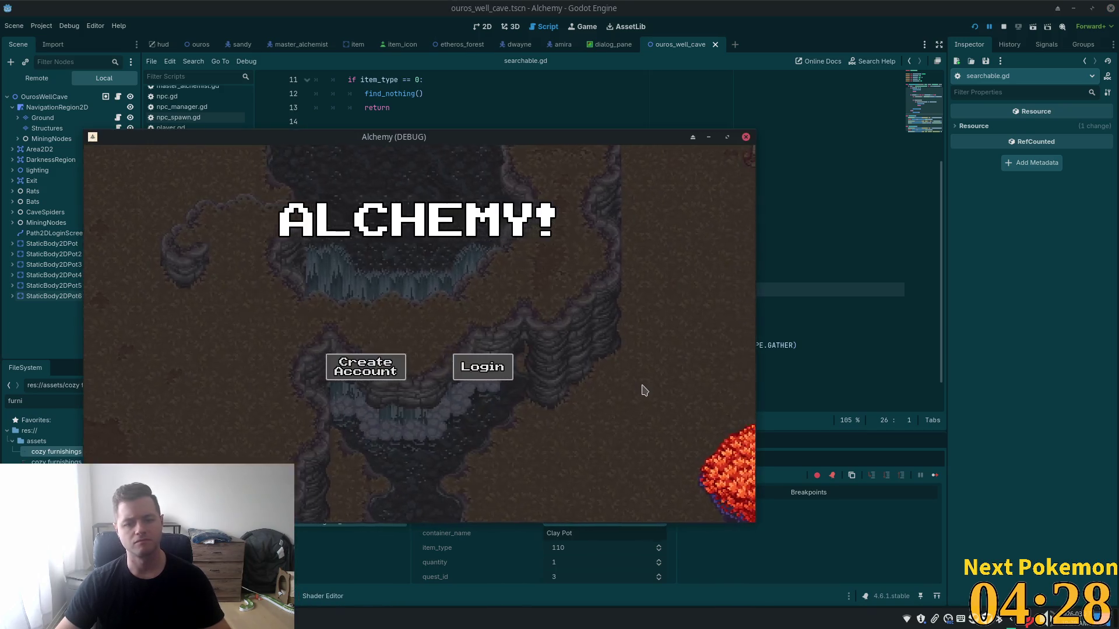
click(326, 619)
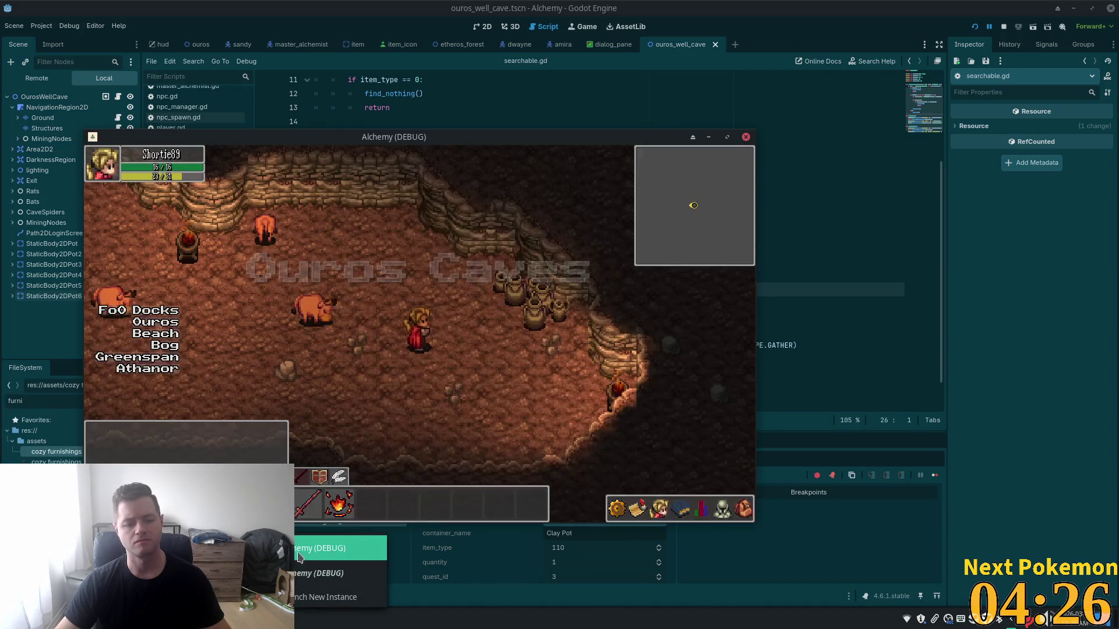
click(320, 547)
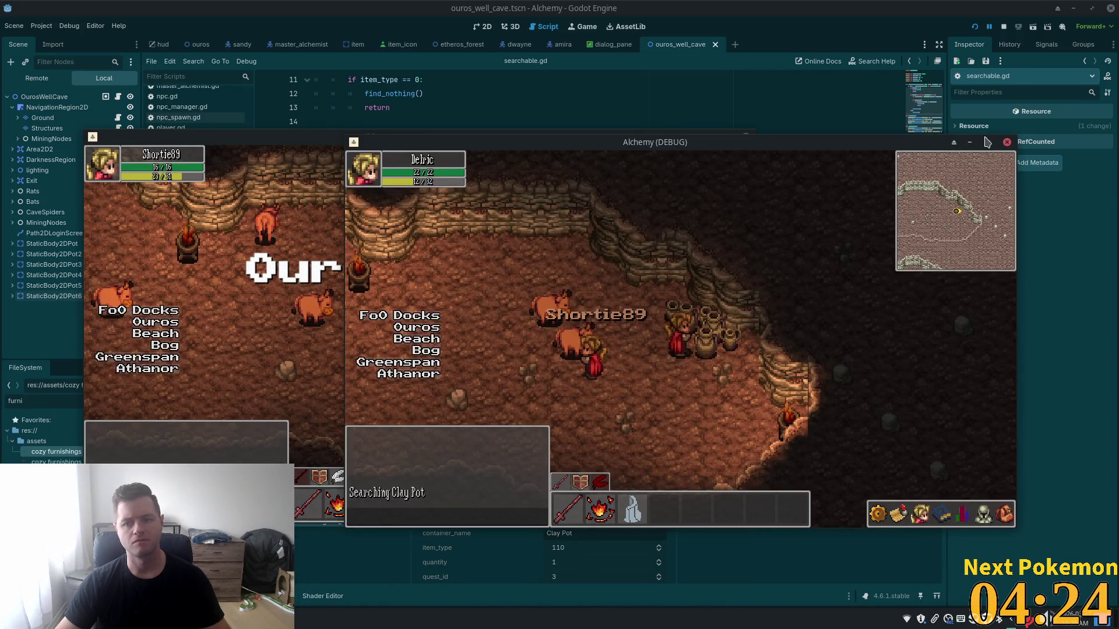
click(1007, 143)
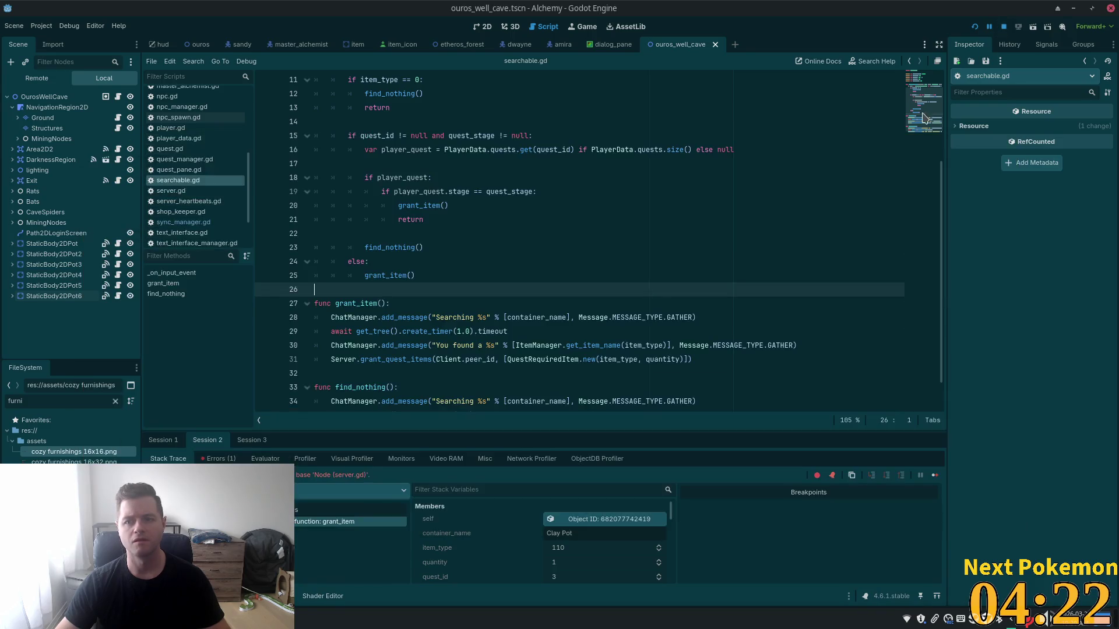
- Rerun the game in debug, search the clay pot for Monolithic Texts, then stop it with F8
click(973, 26)
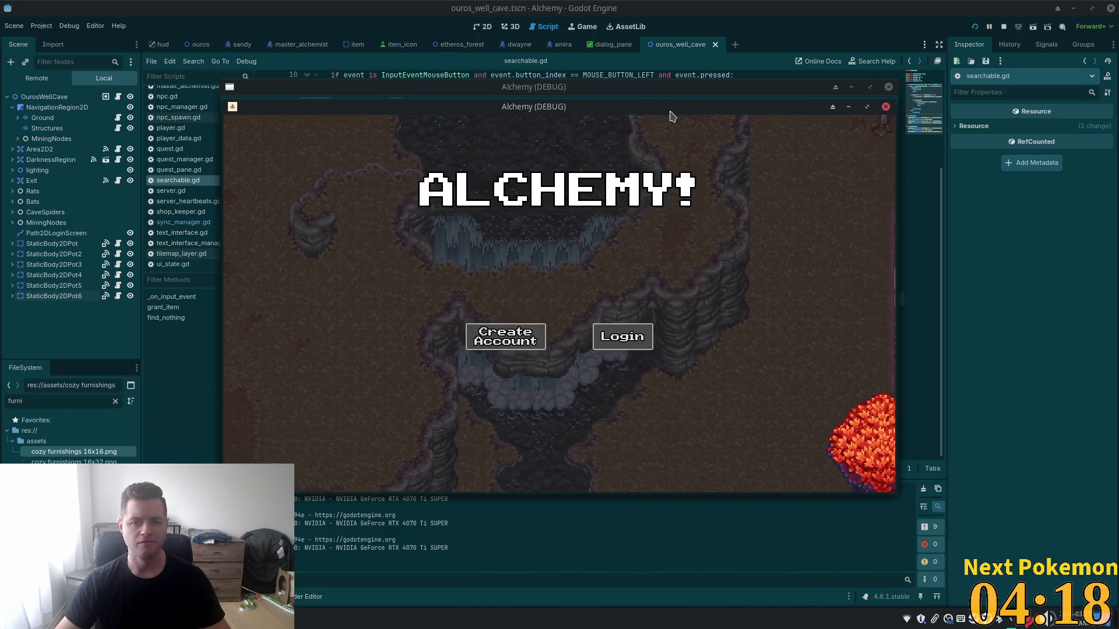
drag(631, 146, 547, 148)
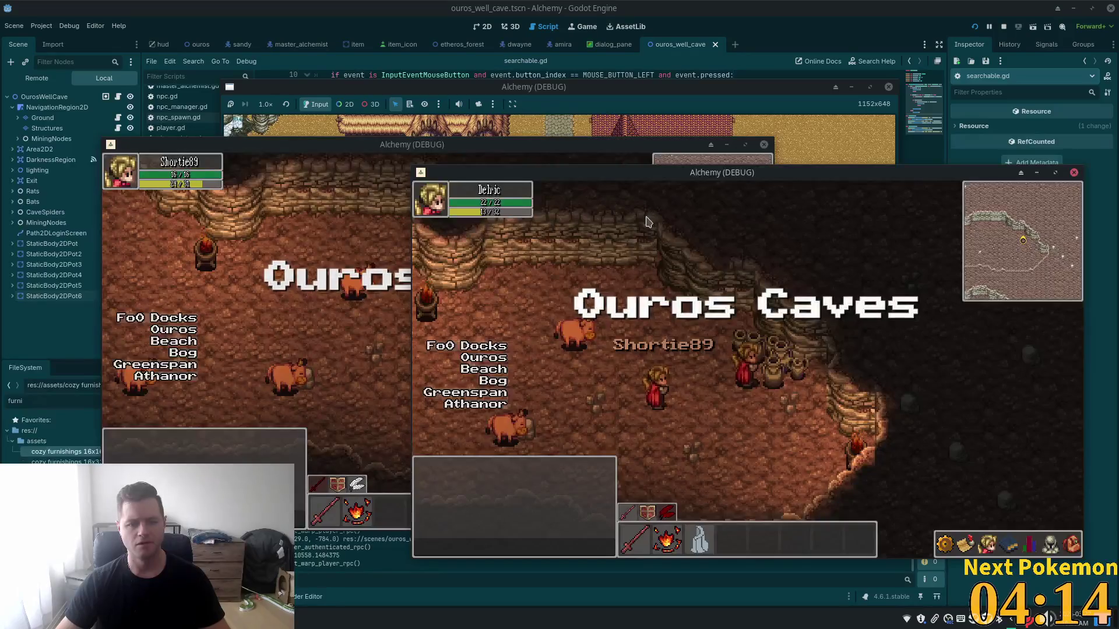
click(429, 145)
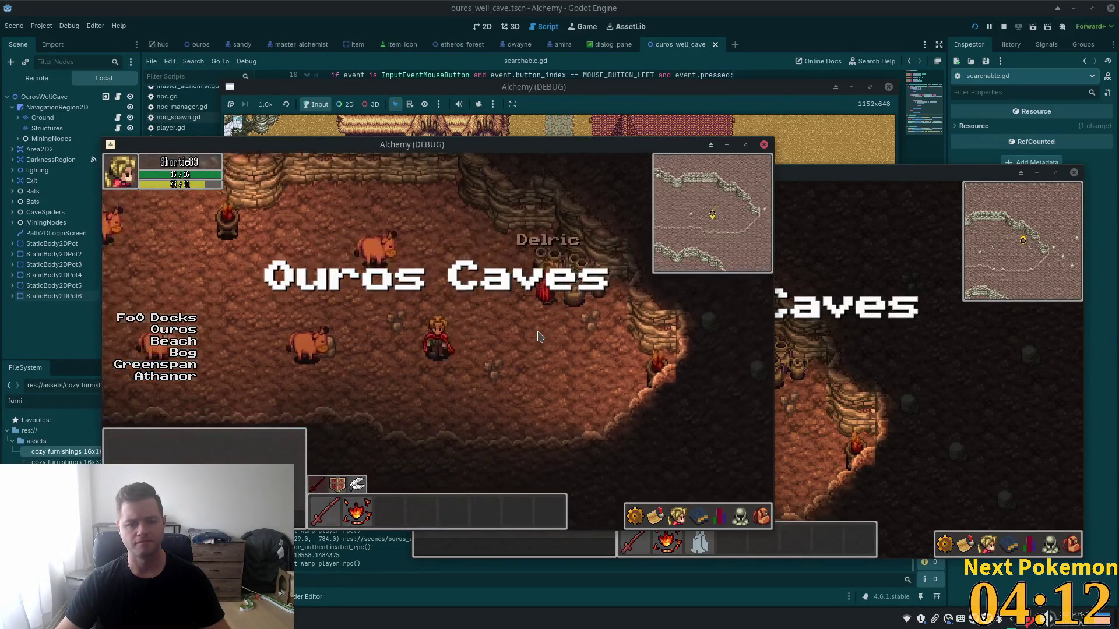
click(778, 379)
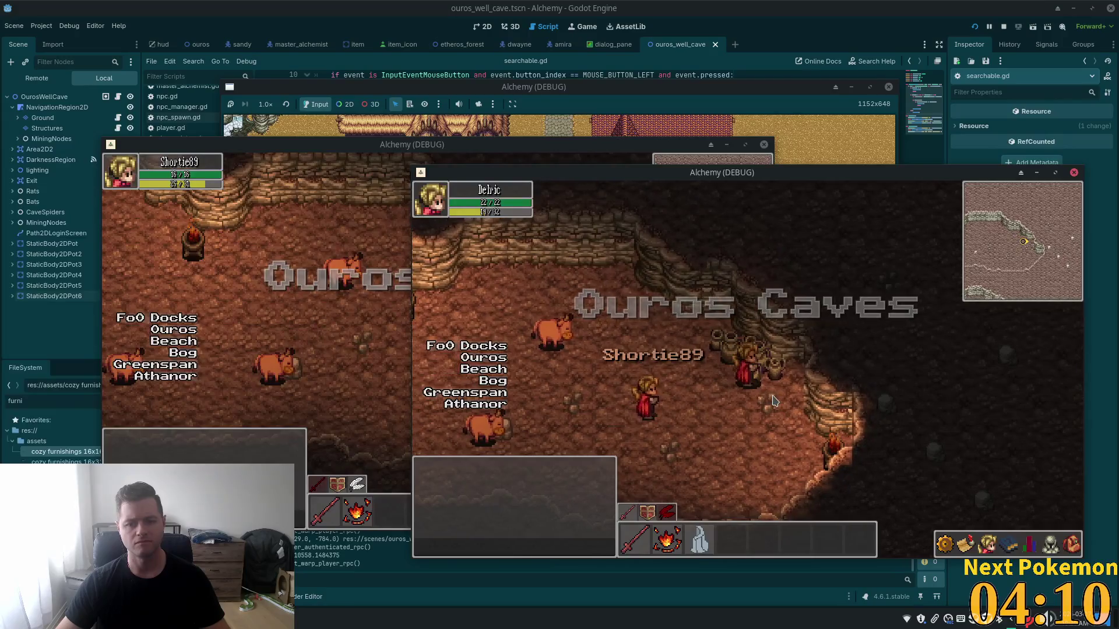
click(776, 385)
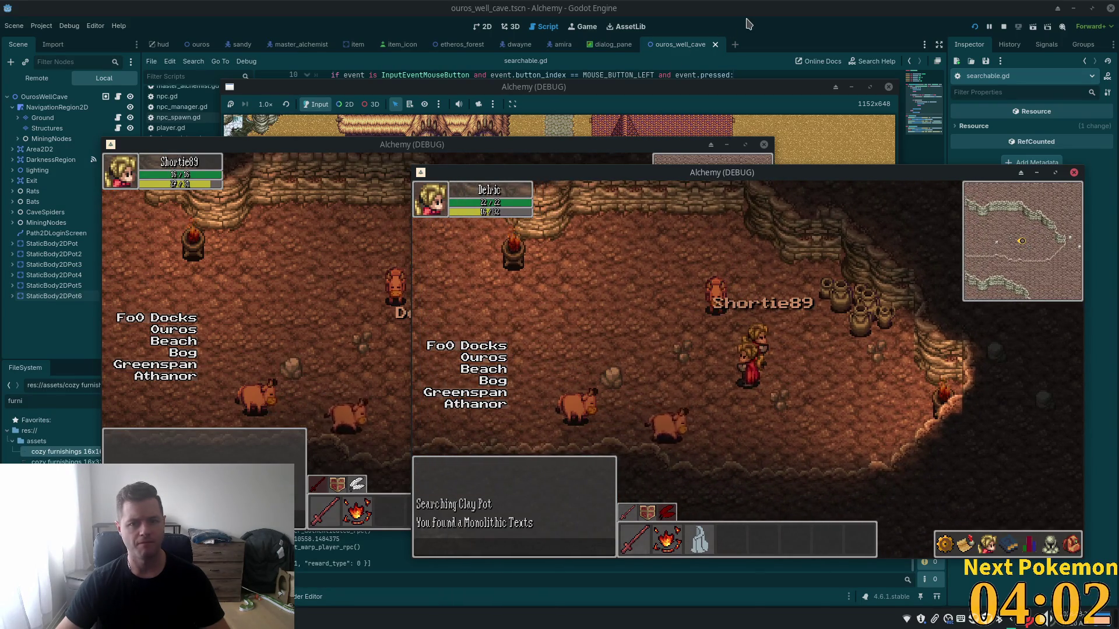
key(F8)
scroll(466, 441, up, 1)
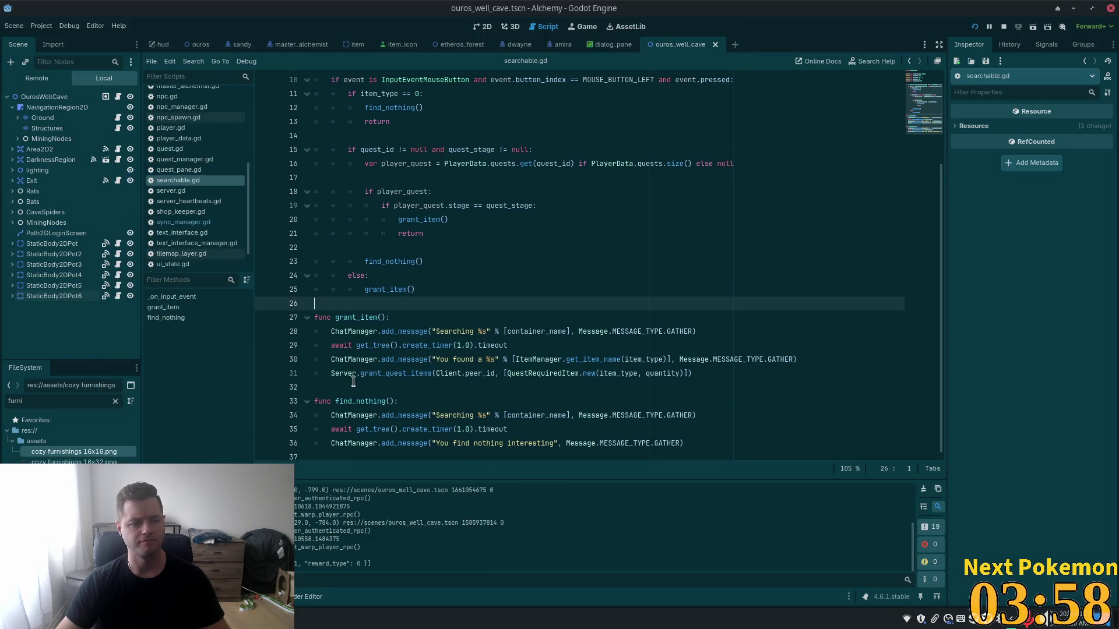
- Change line 30's message in Cursor from 'You found a %s' to 'You find %s'
key(alt+Tab)
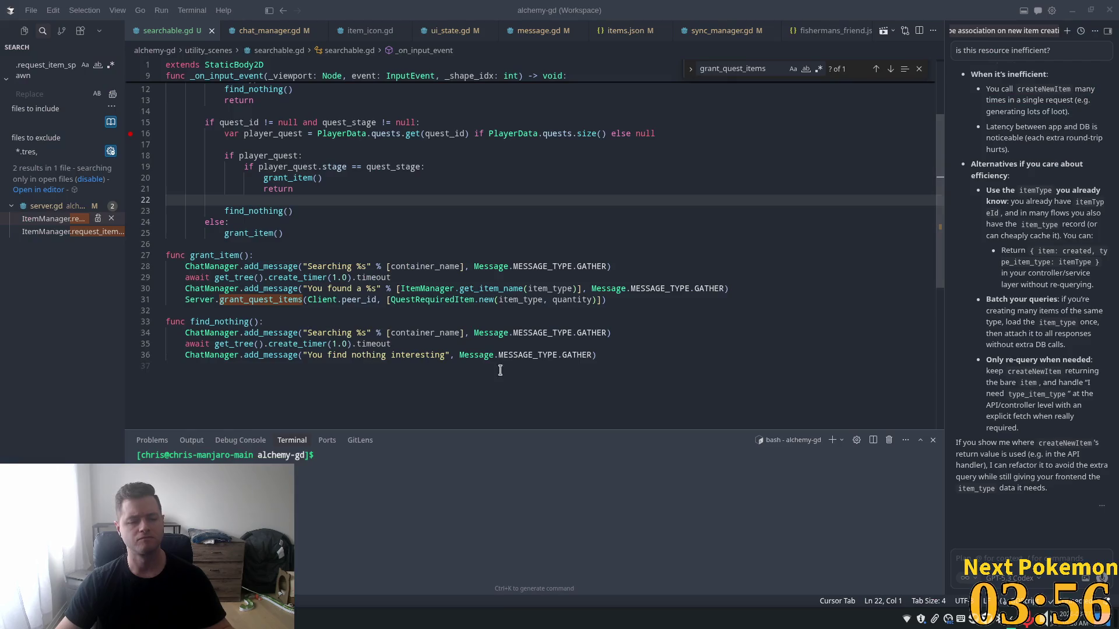
double_click(339, 288)
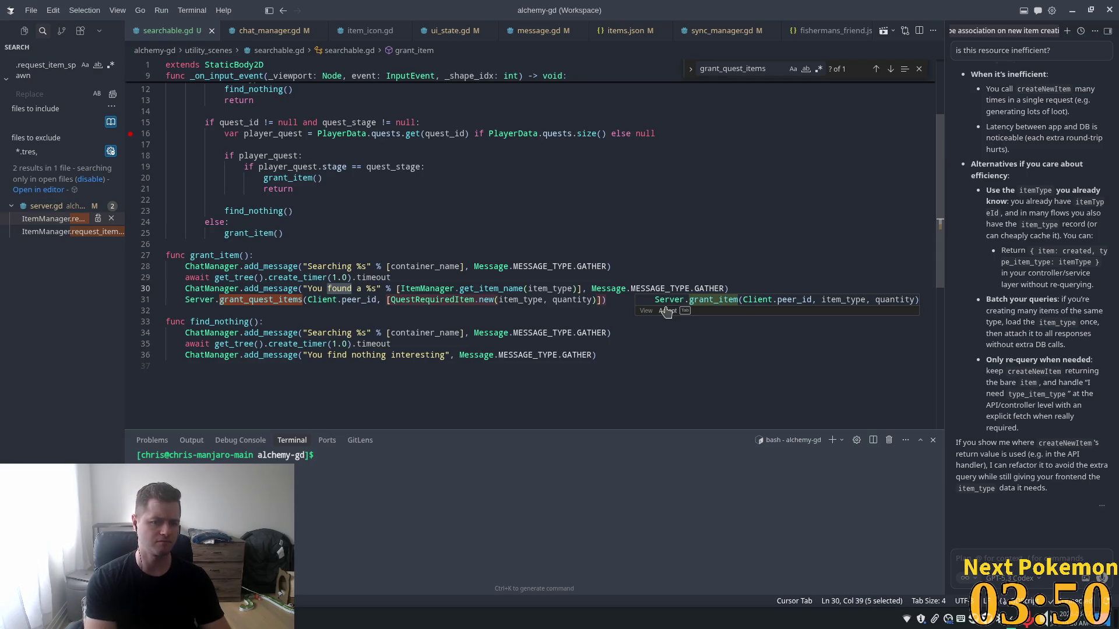
text(find)
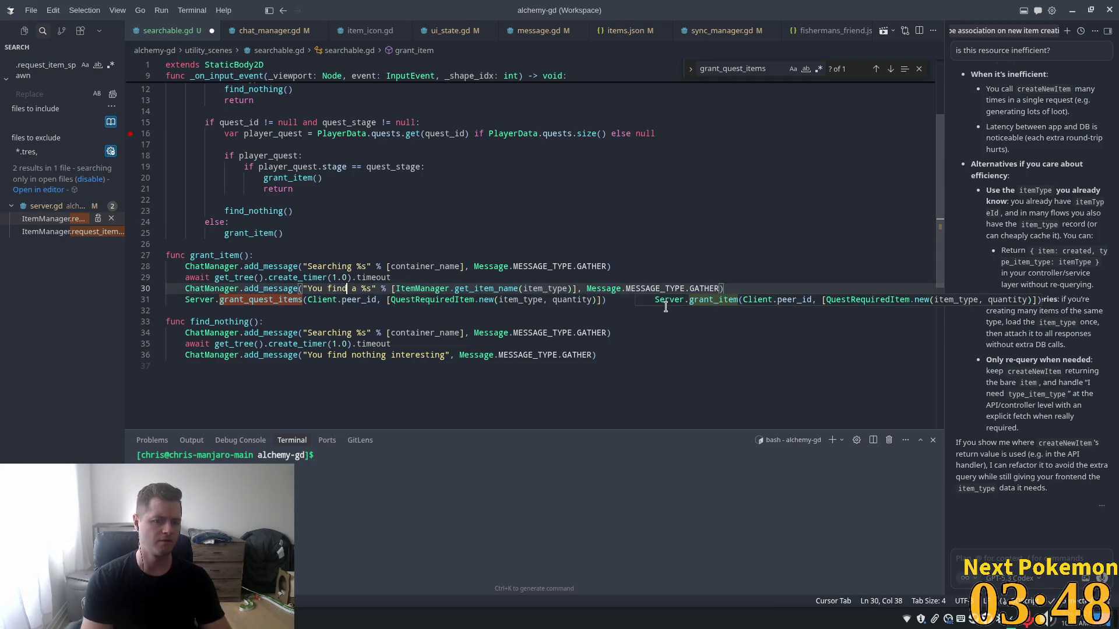
key(Right)
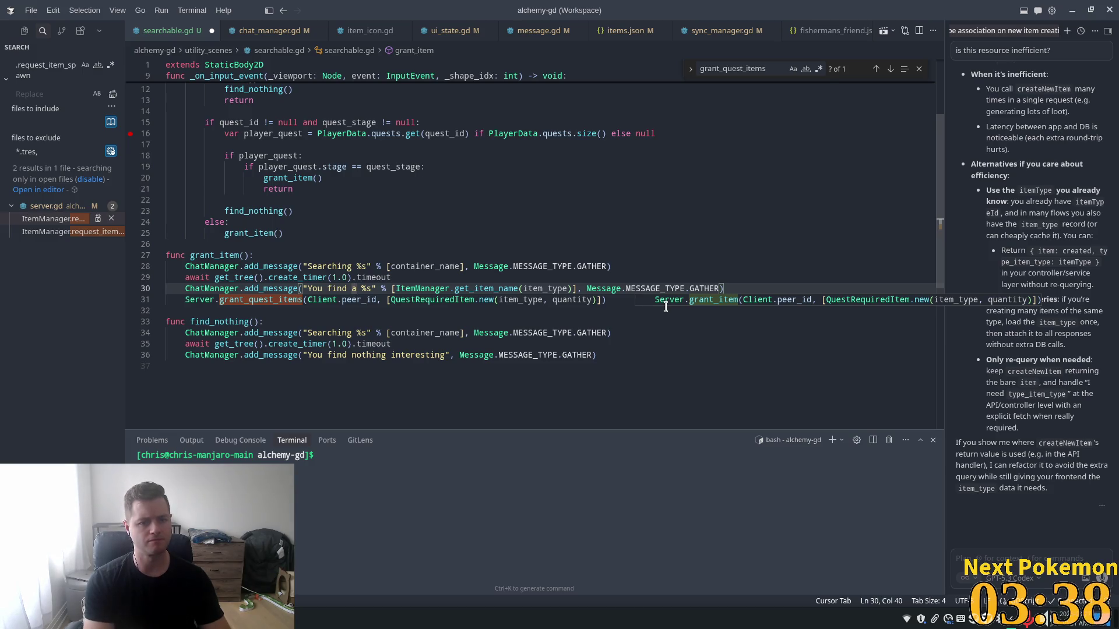
key(BackSpace)
key(BackSpace)
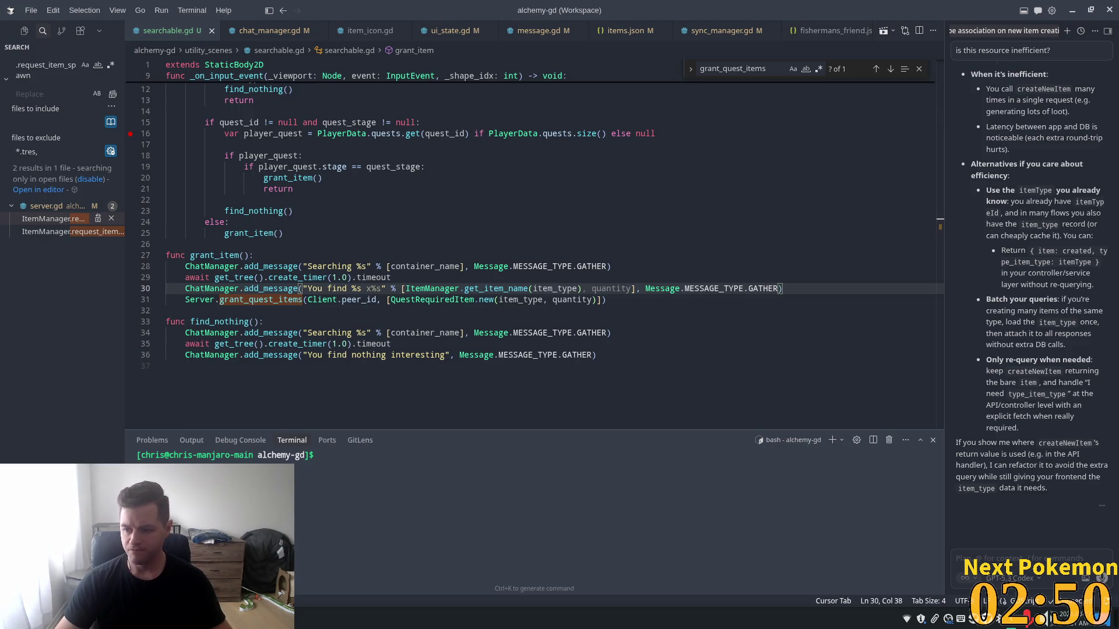
- Reject Cursor's inline suggestion that would add the quantity to the grant message
key(Escape)
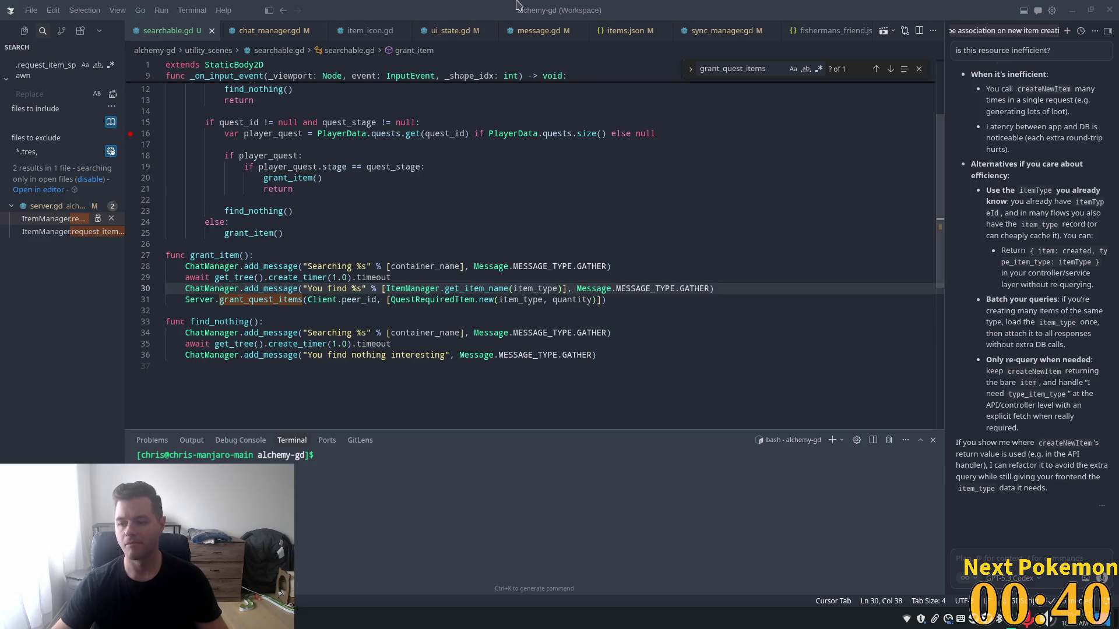
mouse_move(473, 295)
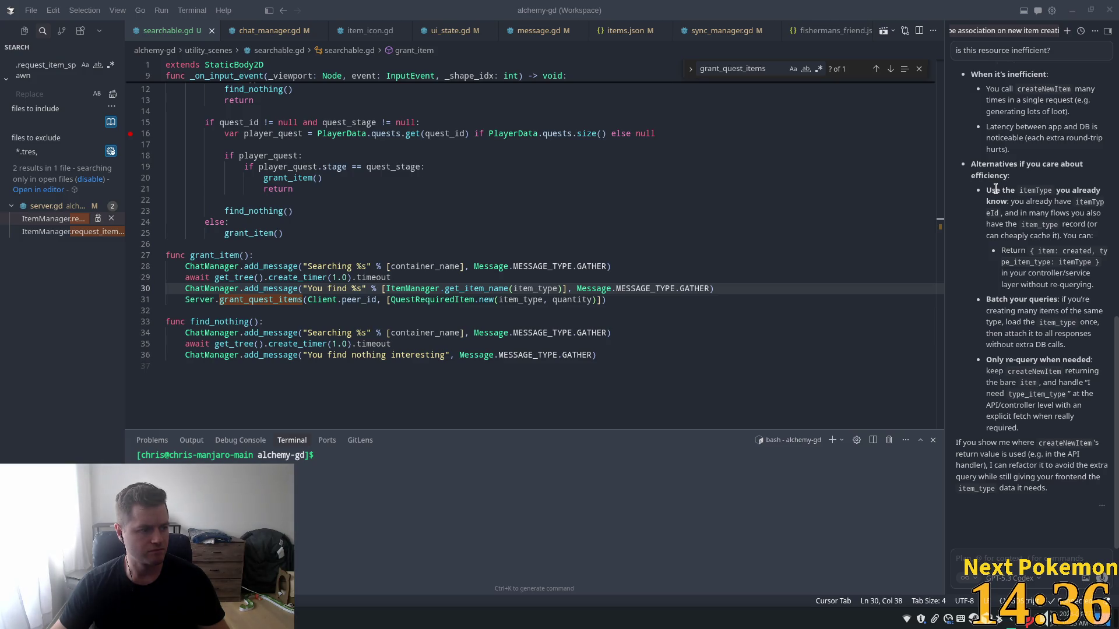
click(456, 308)
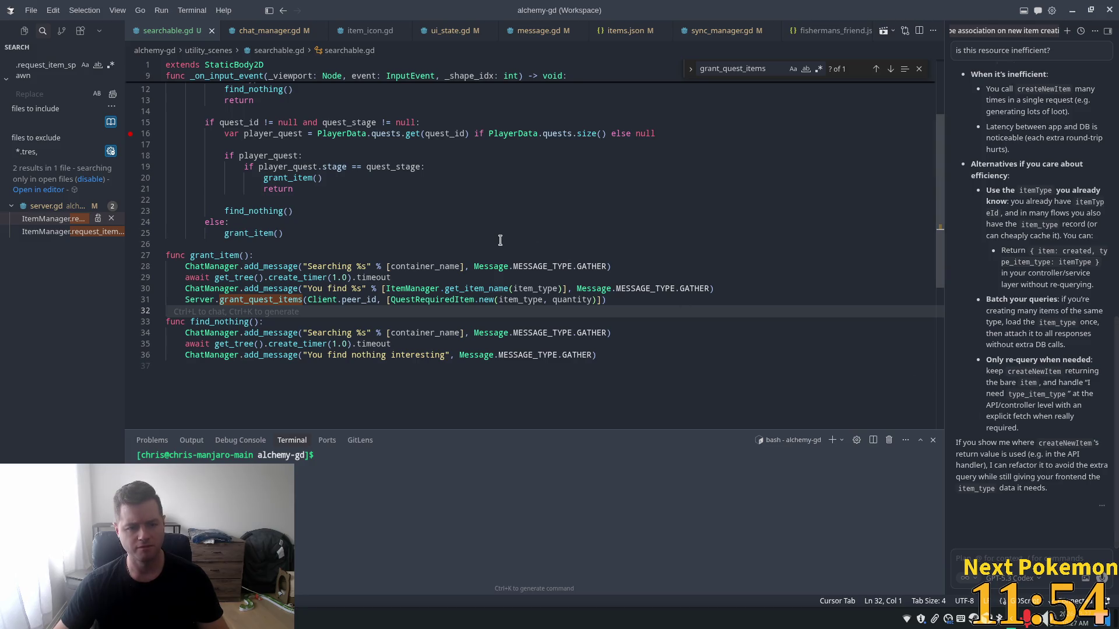
click(443, 211)
scroll(399, 378, up, 4)
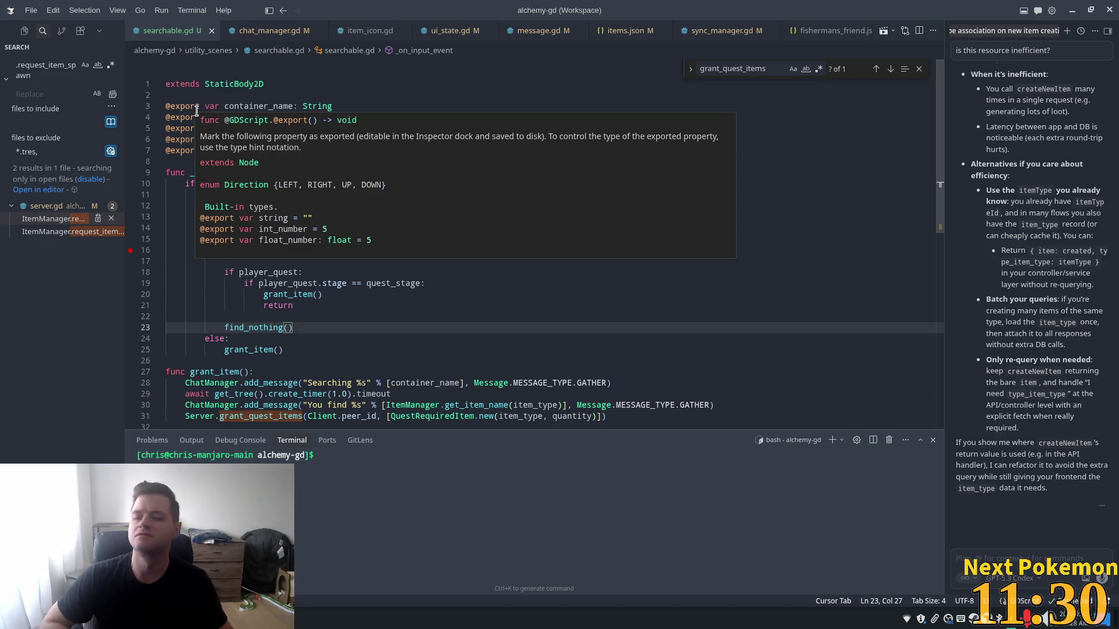
click(485, 194)
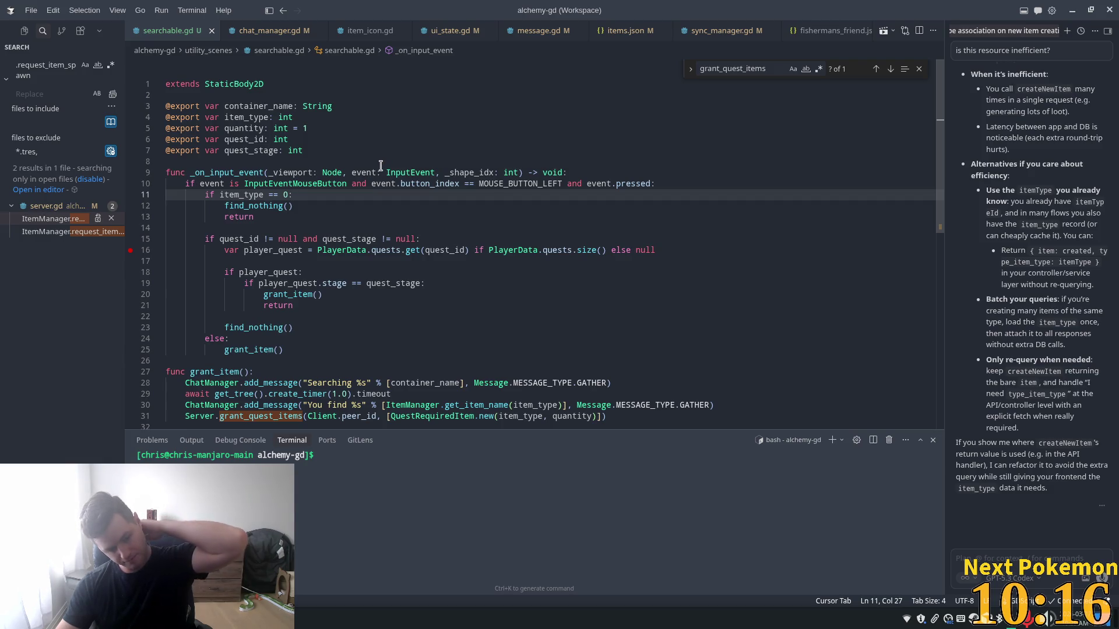
- Check the type of 'event' in searchable.gd, then return to the Godot editor
mouse_move(368, 175)
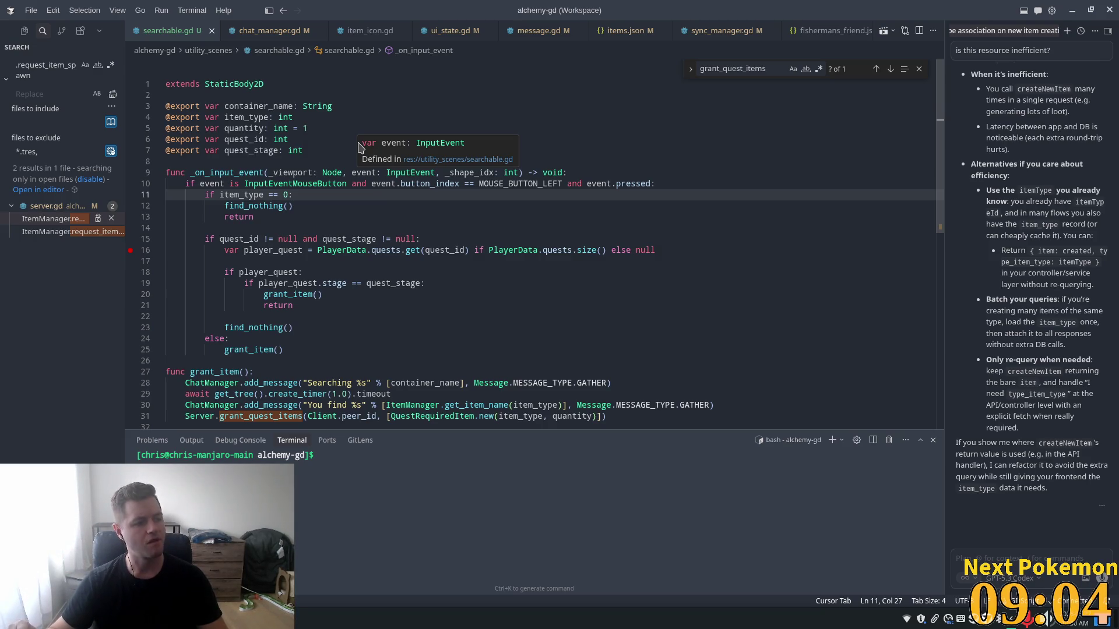
click(716, 224)
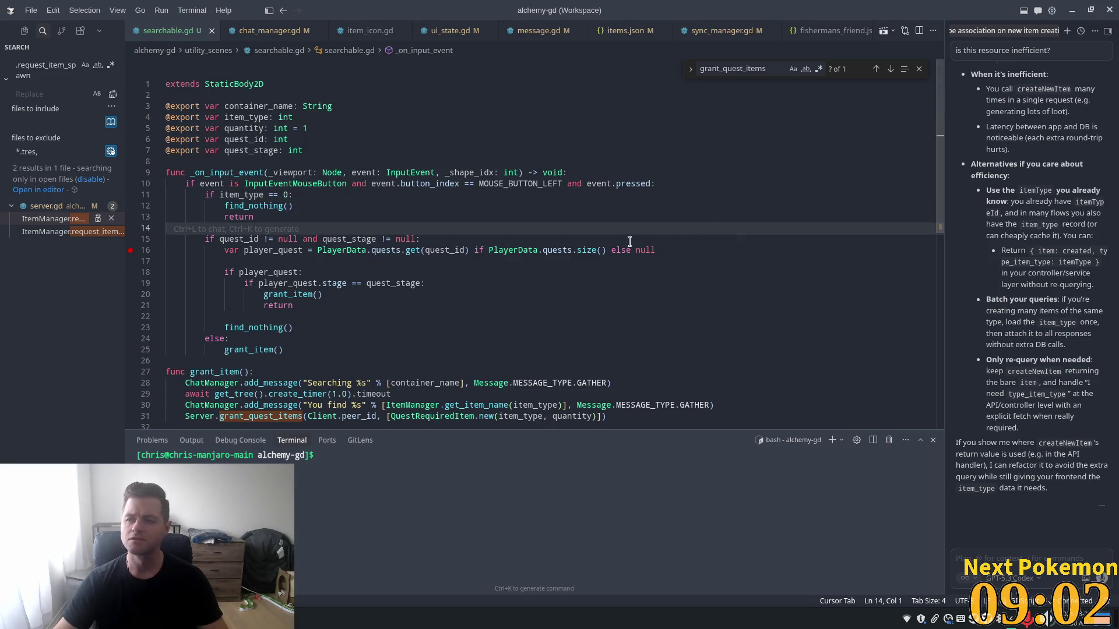
key(alt+Tab)
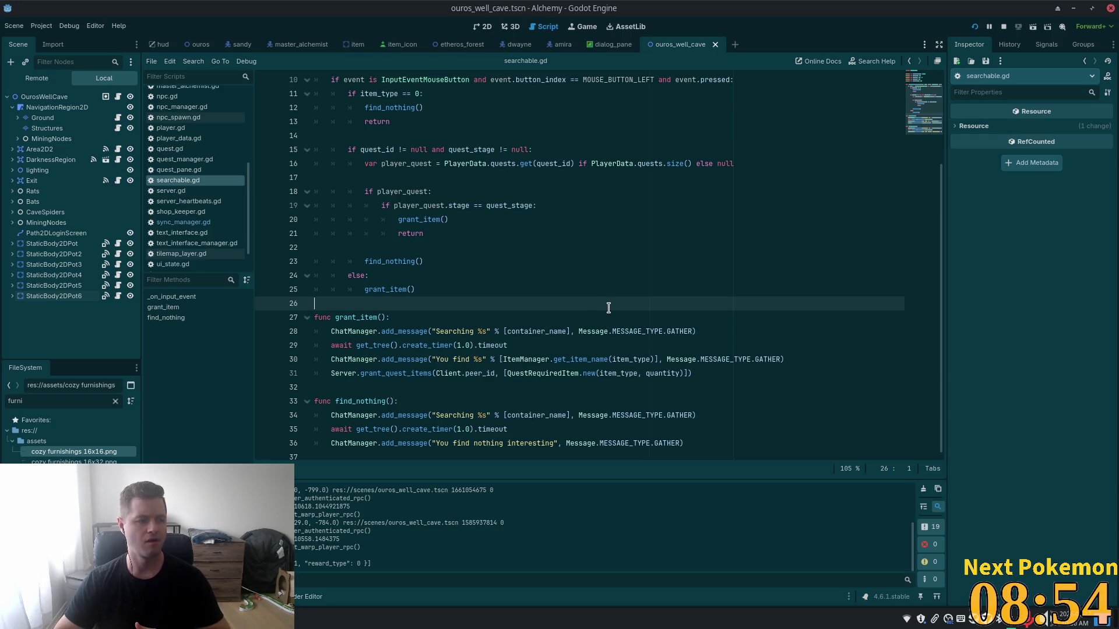
- Open the hud scene tab to display the HUD node tree
click(156, 45)
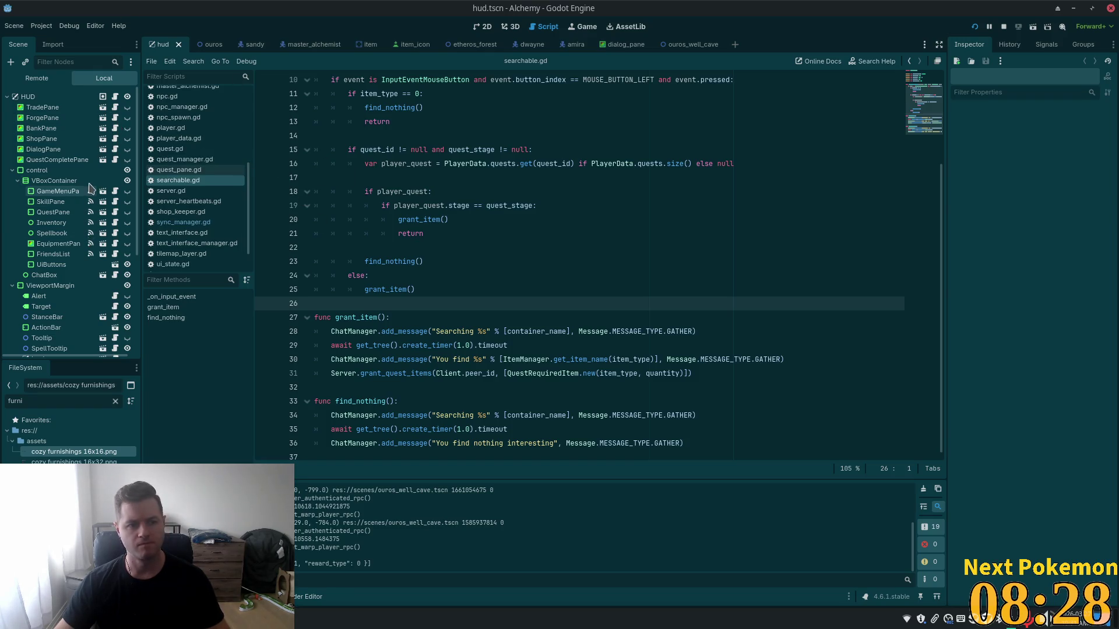
- Collapse the control branches, select the HUD root node, and show the scene in 2D
click(12, 170)
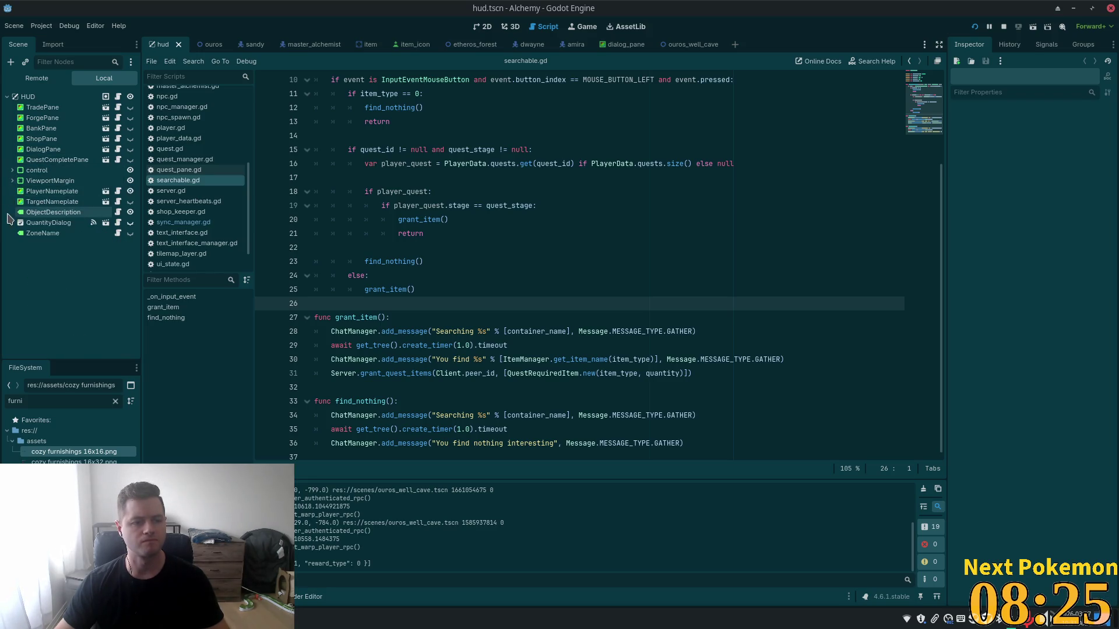
click(39, 97)
click(485, 28)
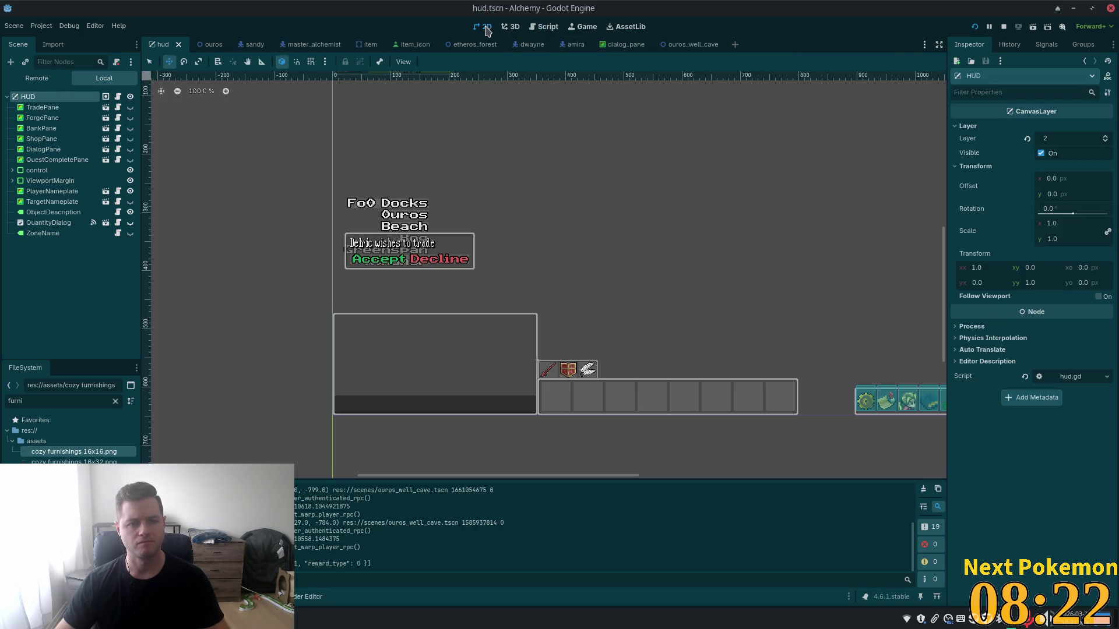
scroll(641, 198, down, 5)
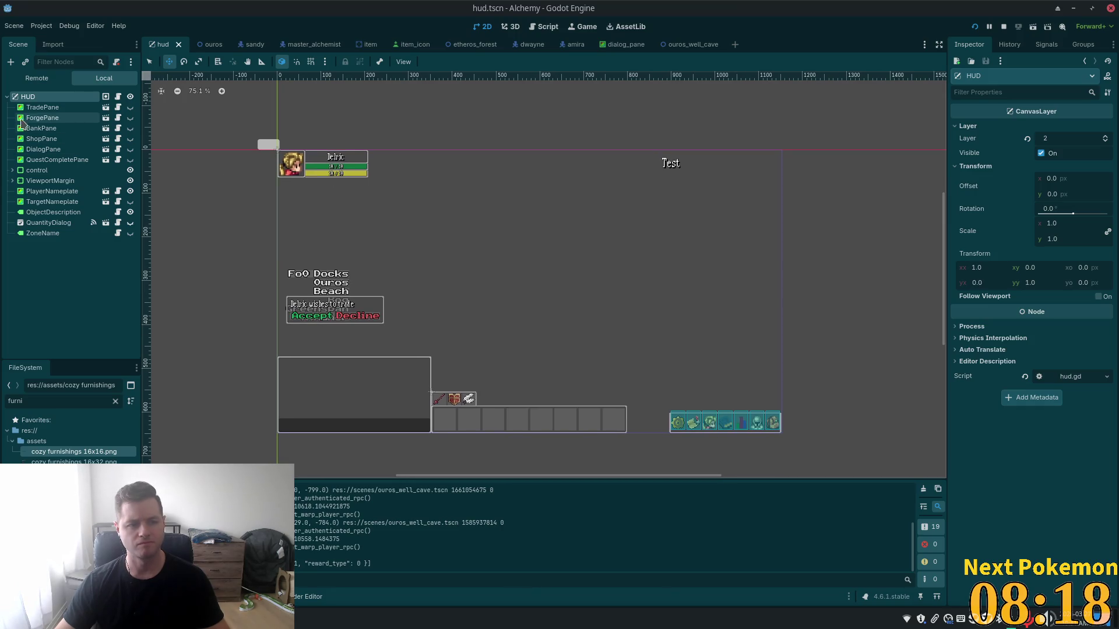
- Add a plain Node under HUD and rename it ItemInterface
key(ctrl+a)
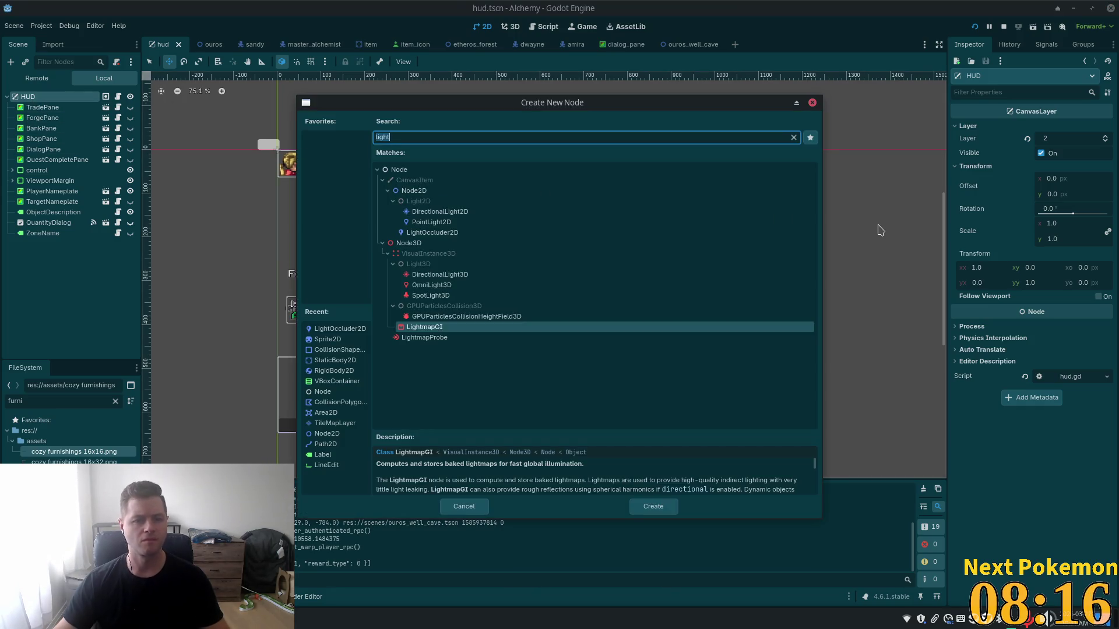
text(node)
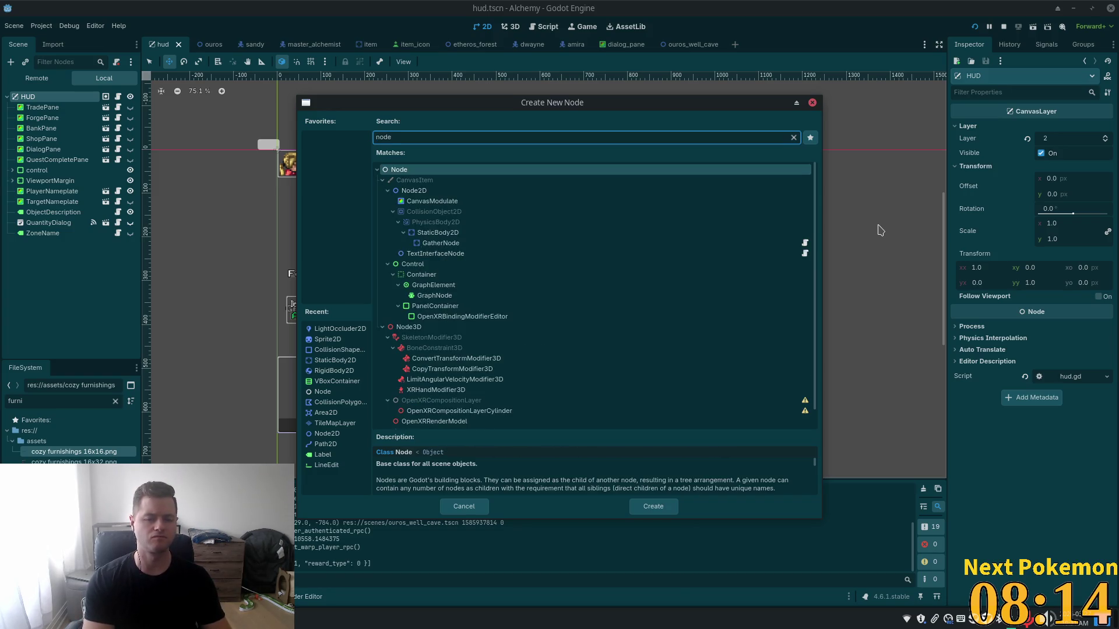
key(Return)
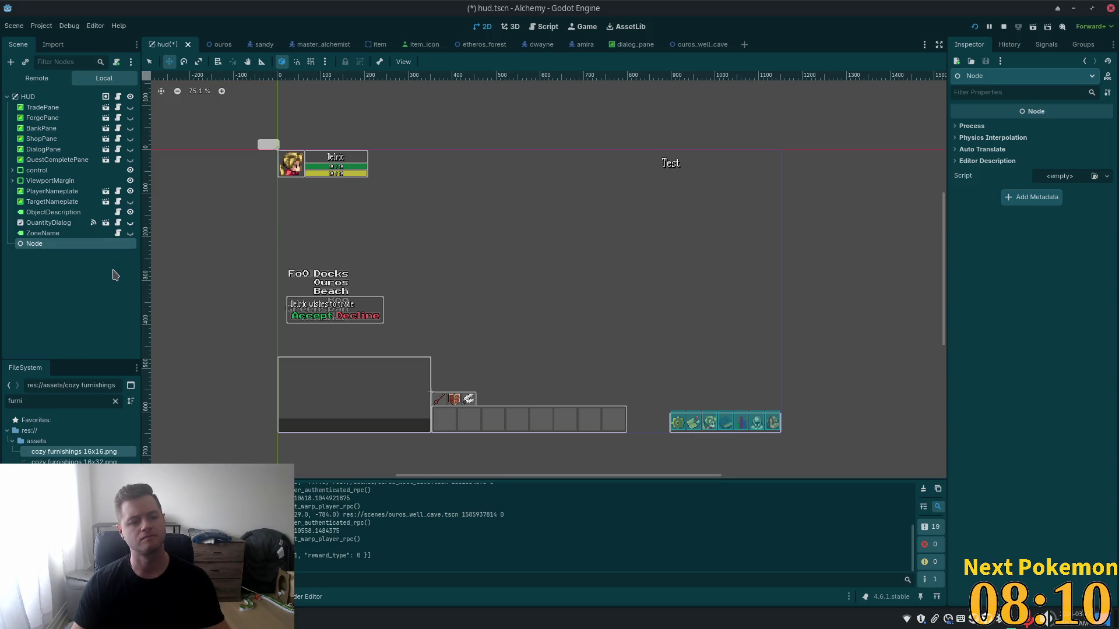
key(F2)
text(Item)
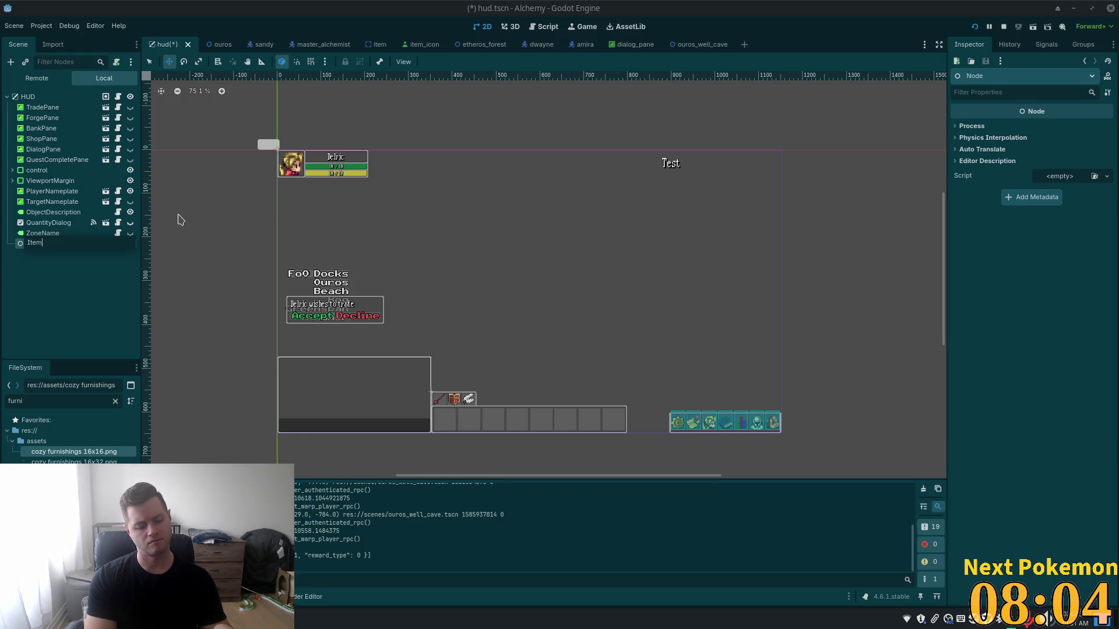
text(terfa)
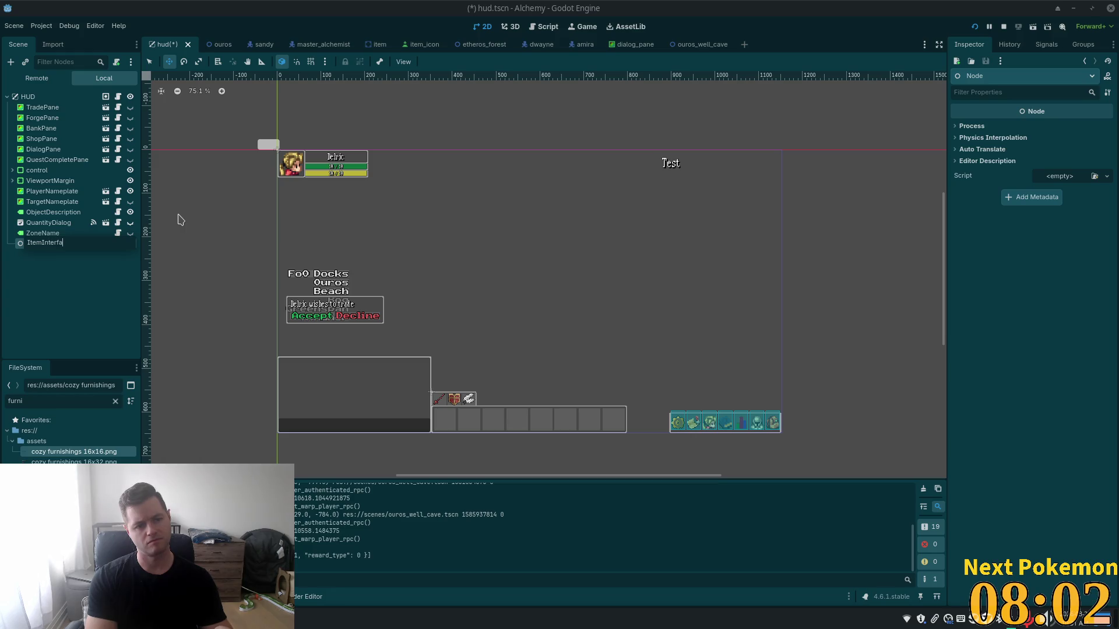
text(ce)
key(Return)
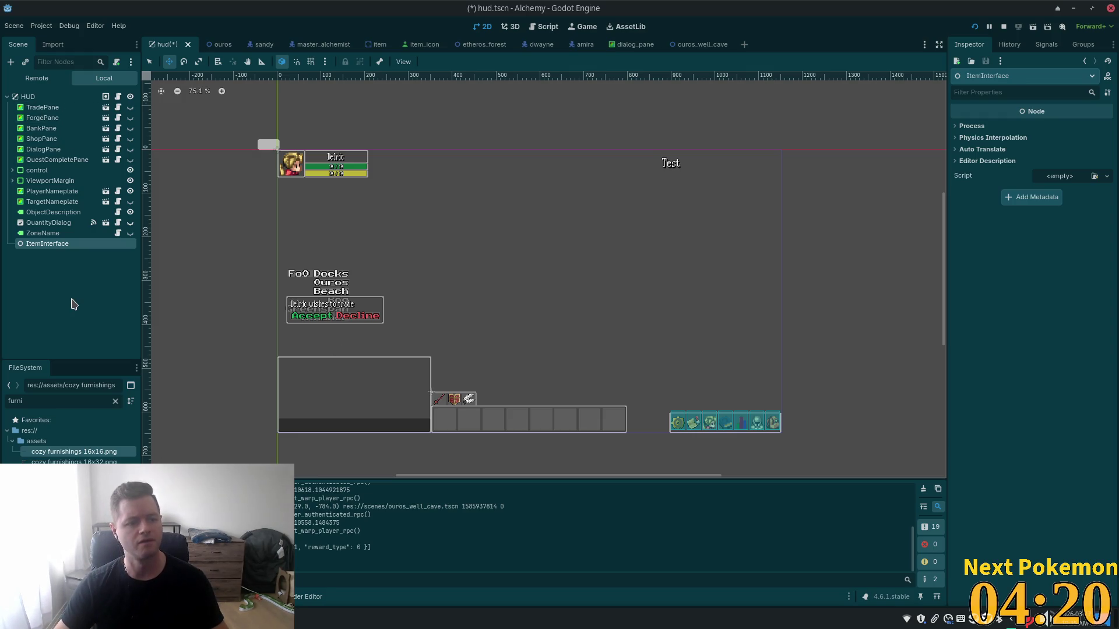
- Open the Create New Node dialog to add a child under ItemInterface
key(ctrl+a)
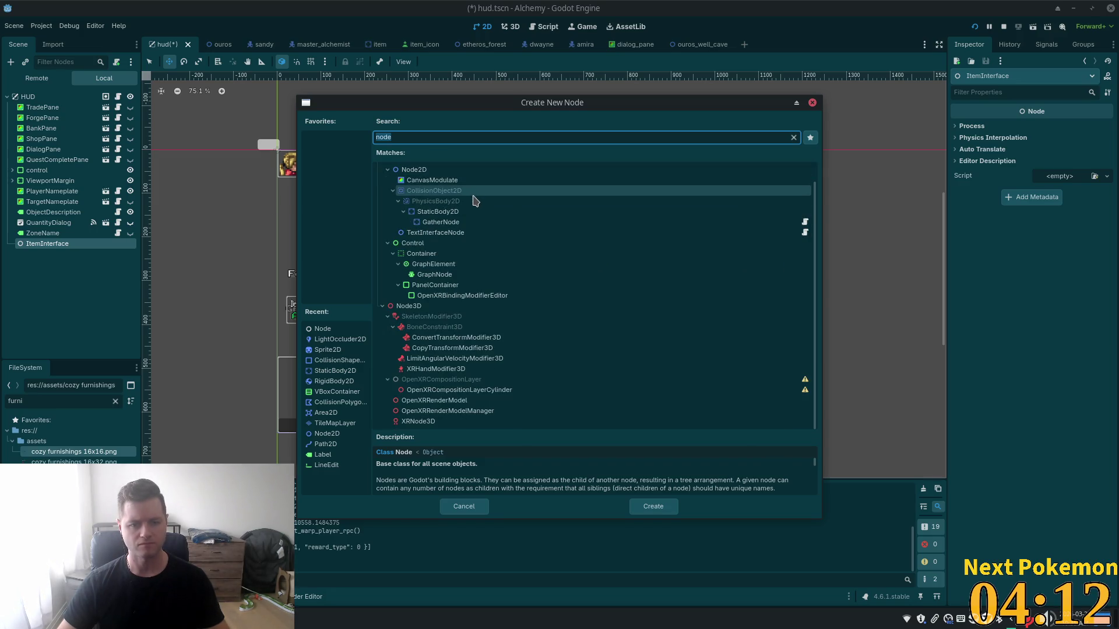
- Add a ColorRect as a child of ItemInterface
text(colr)
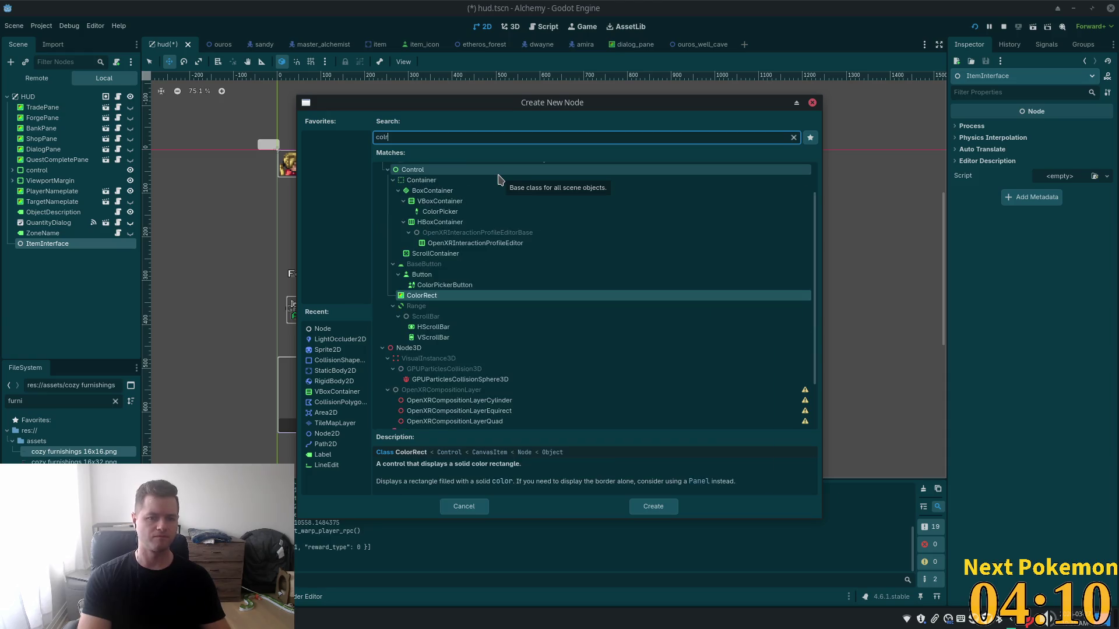
key(Return)
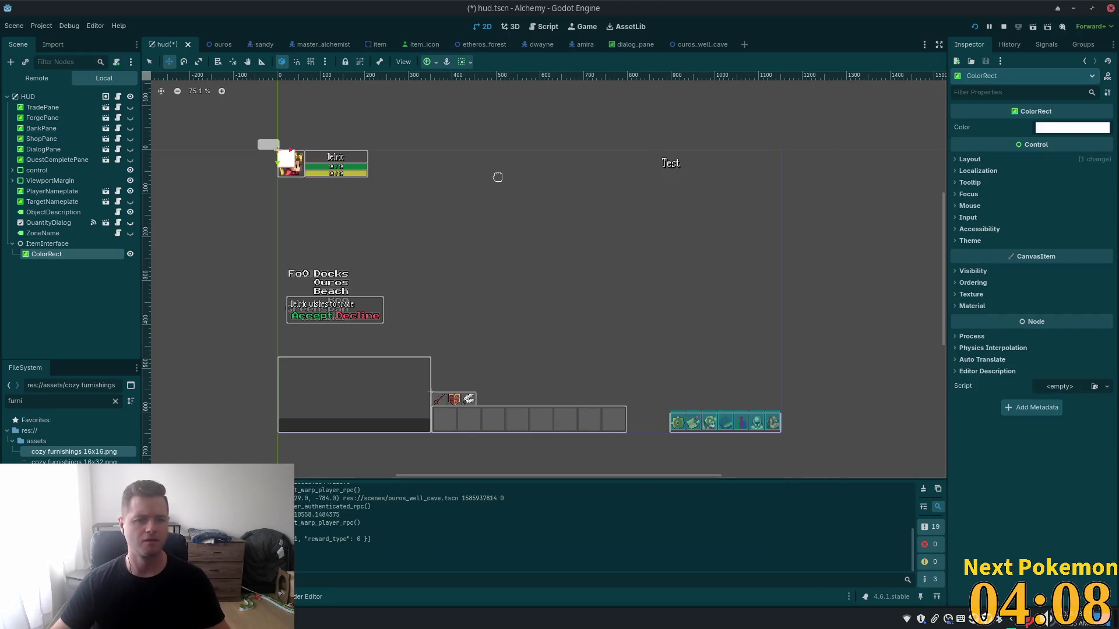
scroll(471, 259, up, 5)
scroll(527, 260, down, 2)
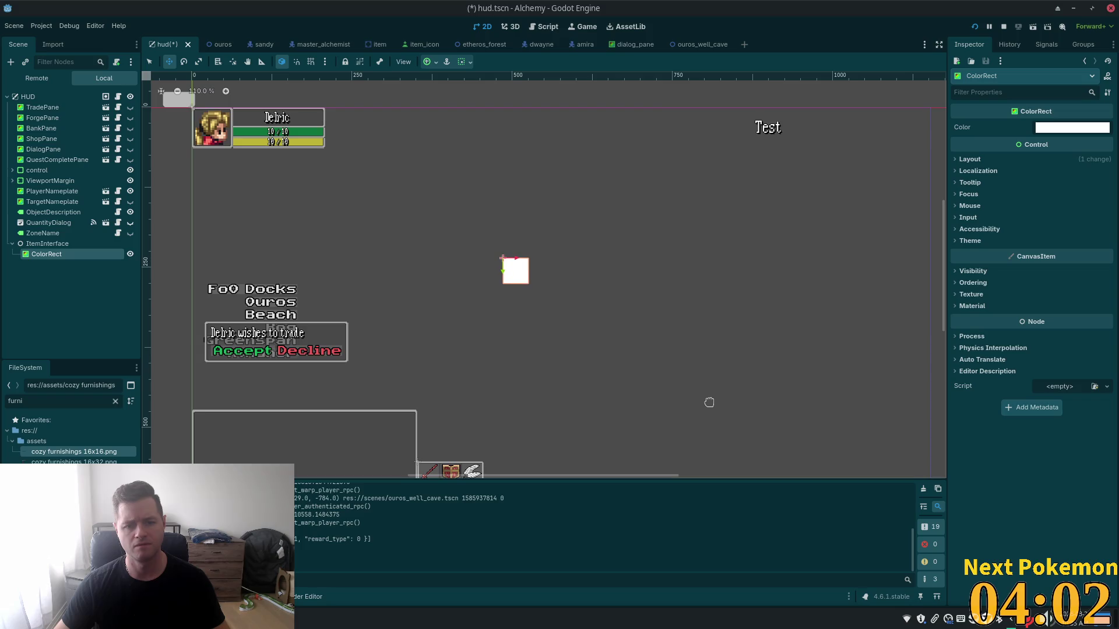
scroll(707, 390, down, 2)
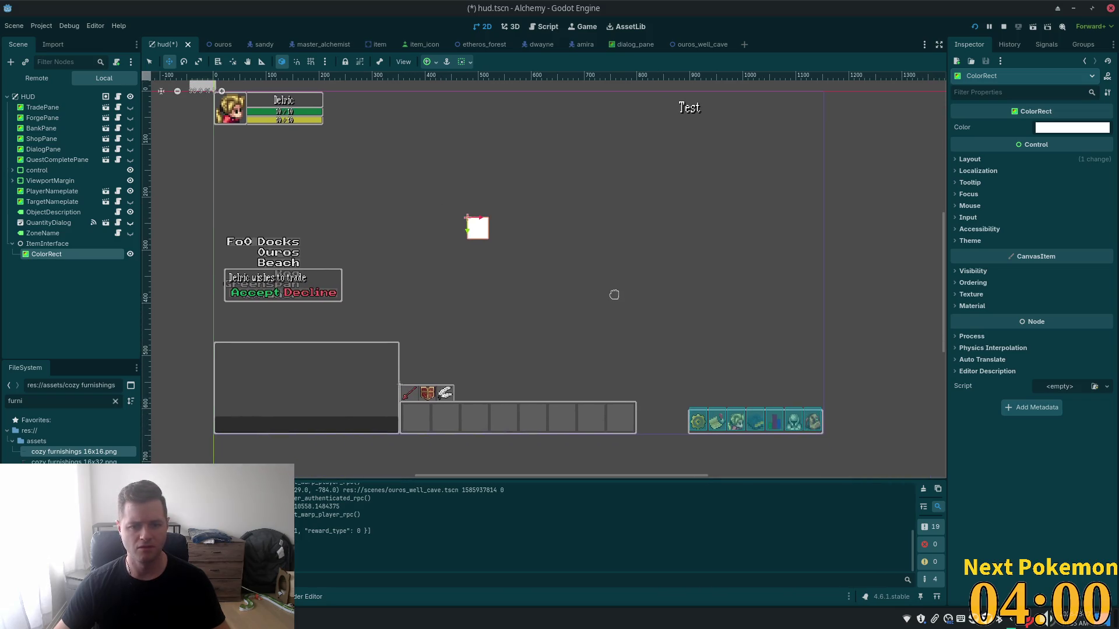
scroll(614, 295, up, 2)
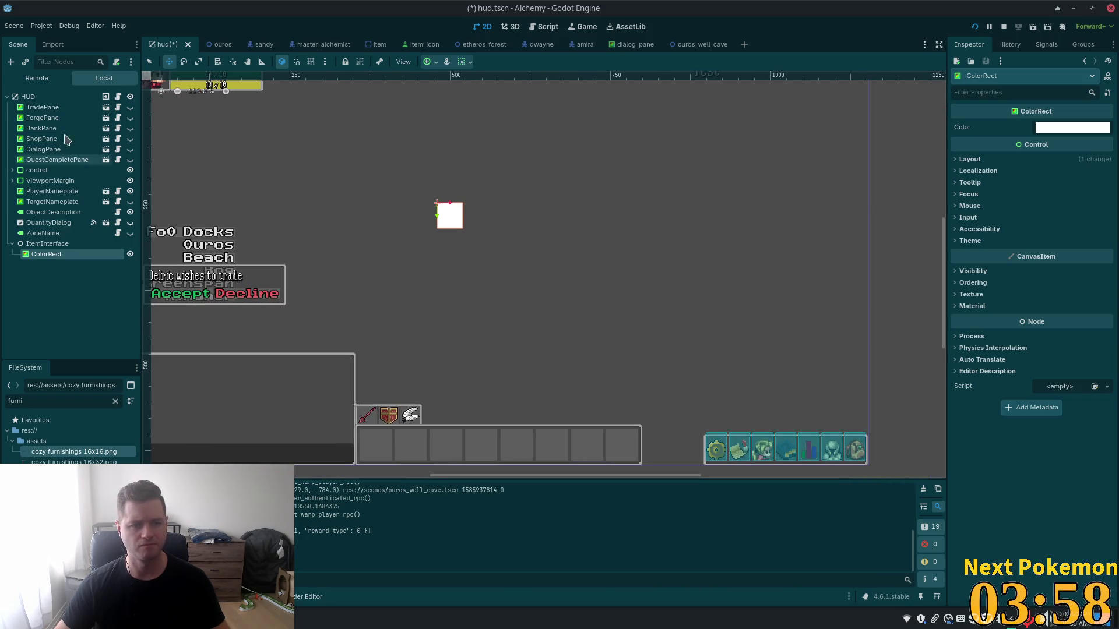
- Drag the white ColorRect's handles to make it a large square panel mid-HUD
click(149, 62)
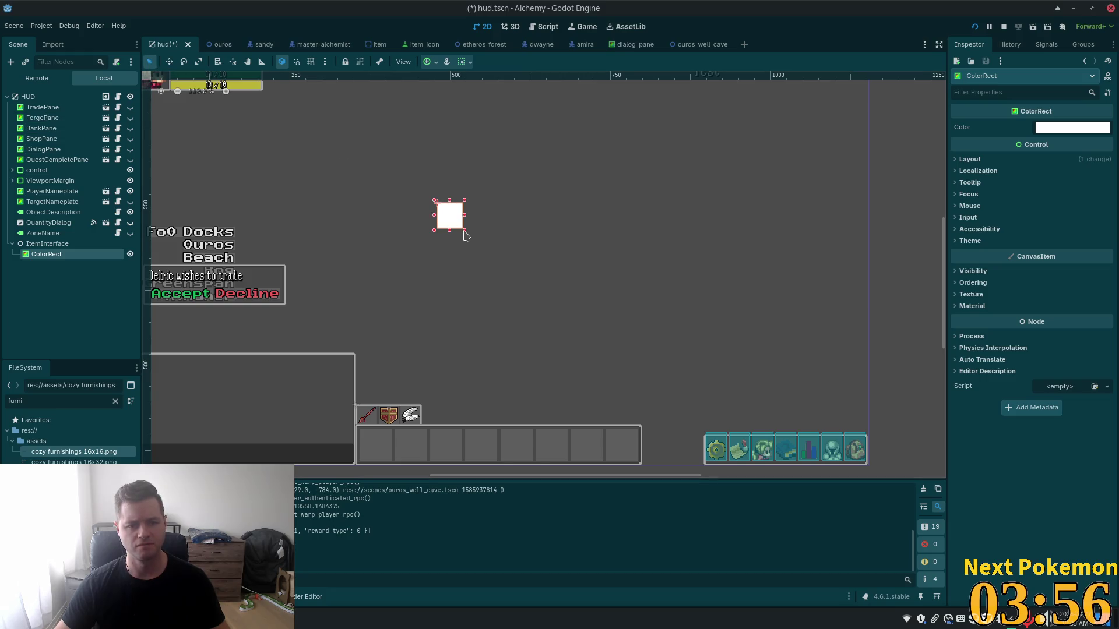
mouse_move(464, 233)
mouse_down()
mouse_move(639, 327)
mouse_move(641, 383)
mouse_move(640, 352)
mouse_up()
mouse_move(434, 201)
mouse_down()
mouse_move(442, 192)
mouse_move(425, 175)
mouse_up()
scroll(649, 293, down, 5)
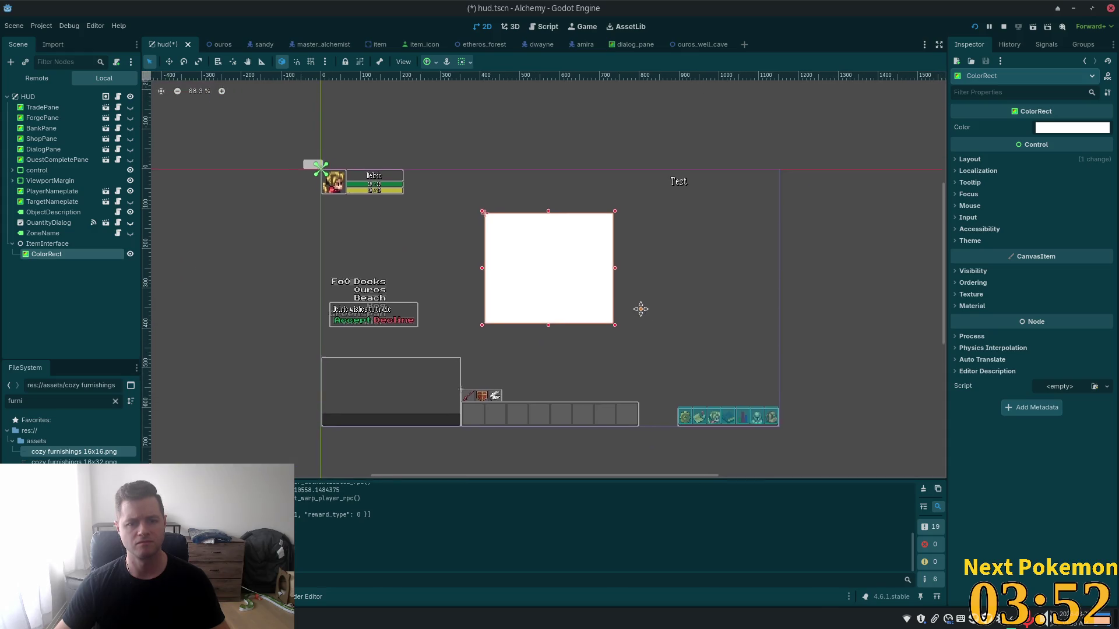
mouse_move(641, 309)
mouse_down()
mouse_move(609, 294)
mouse_move(608, 334)
mouse_up()
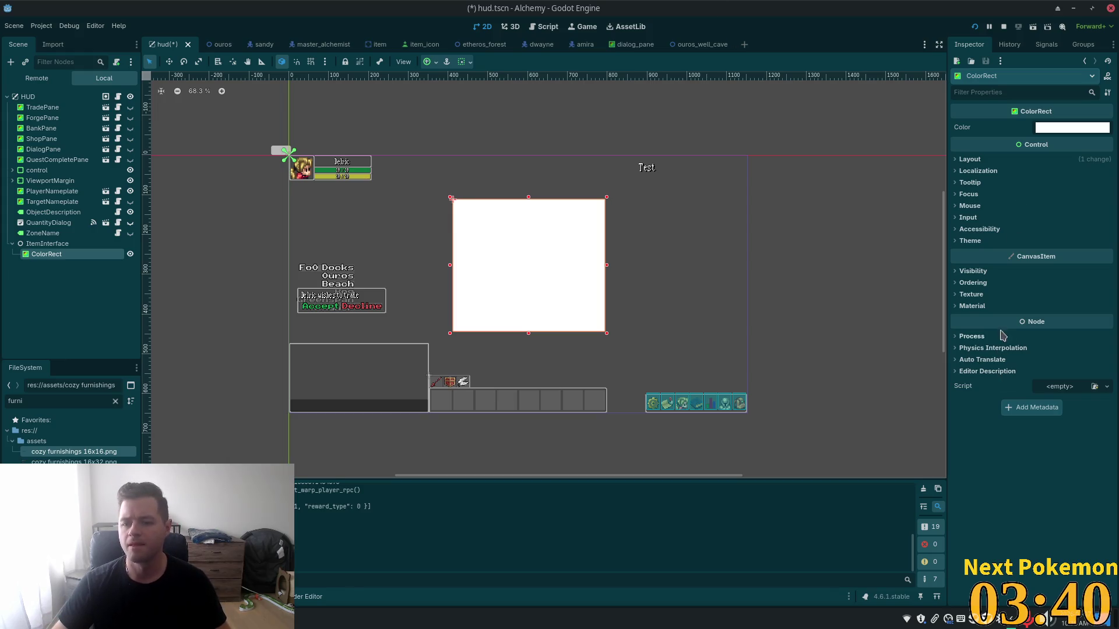
- Set the ColorRect's horizontal and vertical container sizing to Shrink Center
click(48, 243)
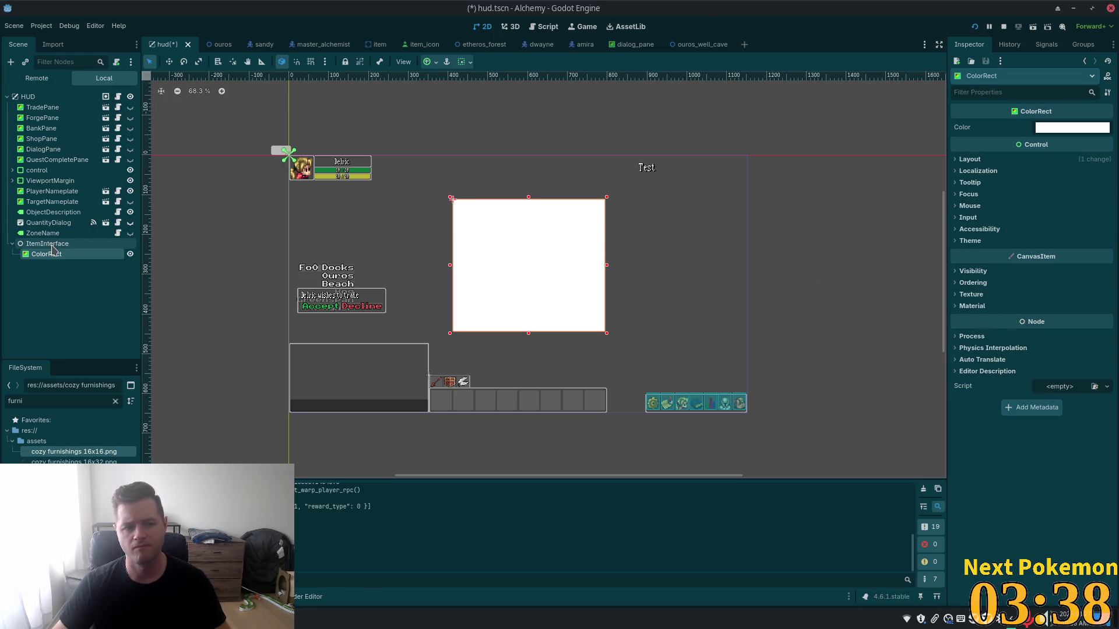
click(49, 253)
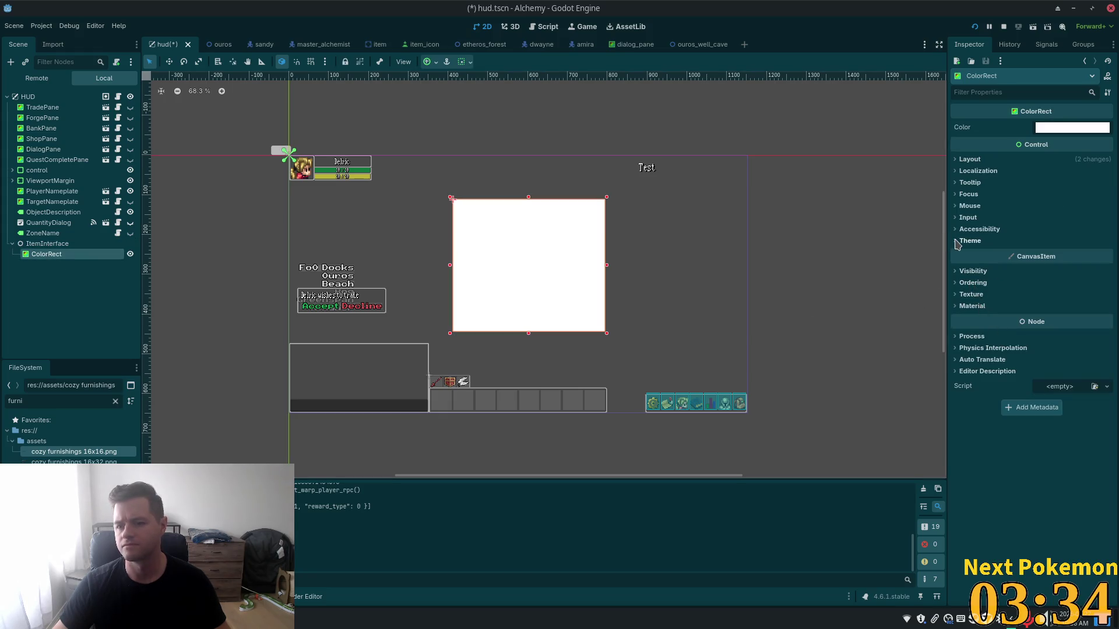
click(970, 159)
click(968, 301)
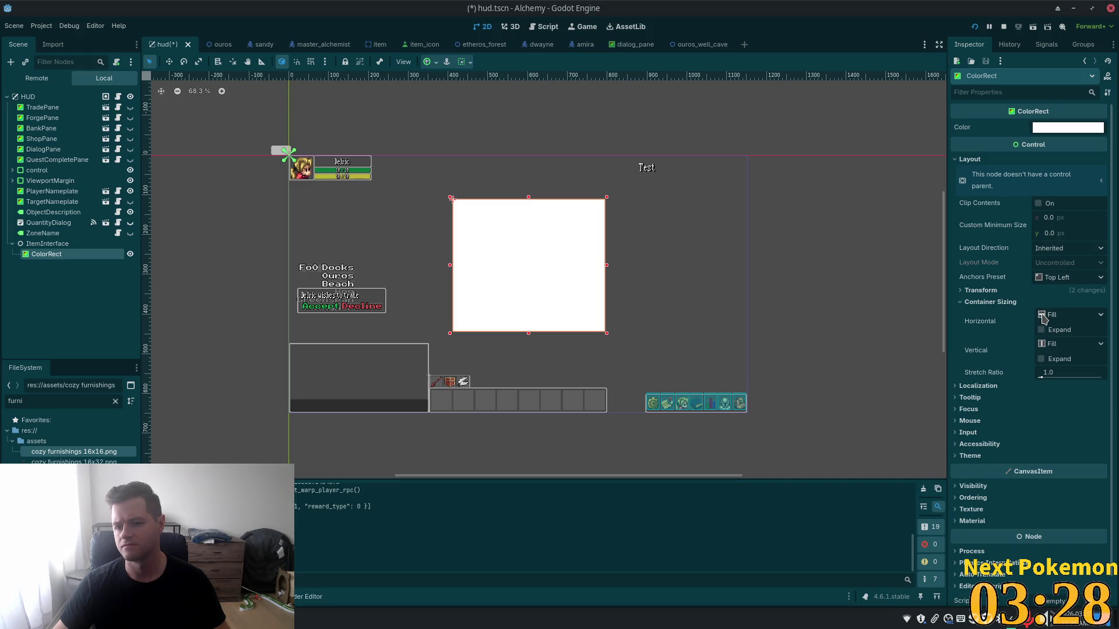
click(1054, 316)
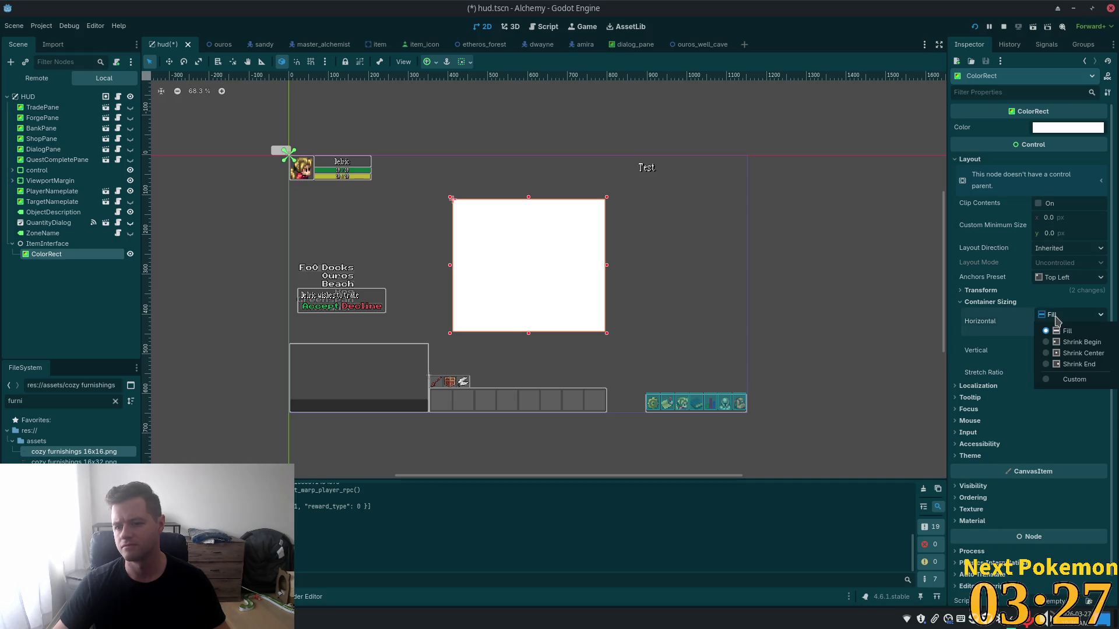
click(1101, 355)
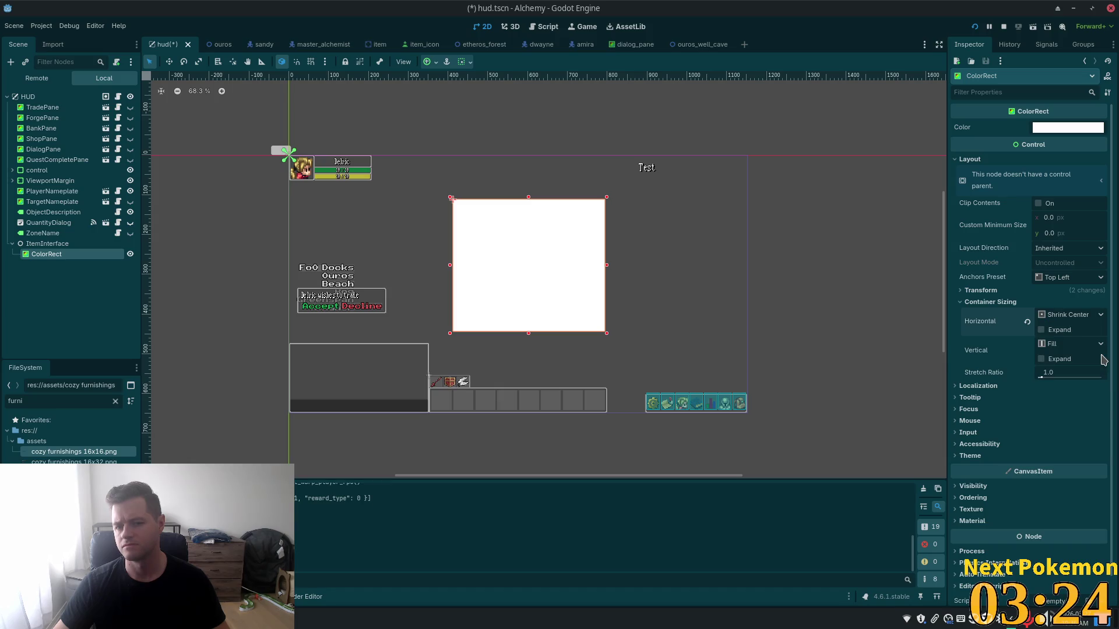
click(1059, 330)
click(1070, 343)
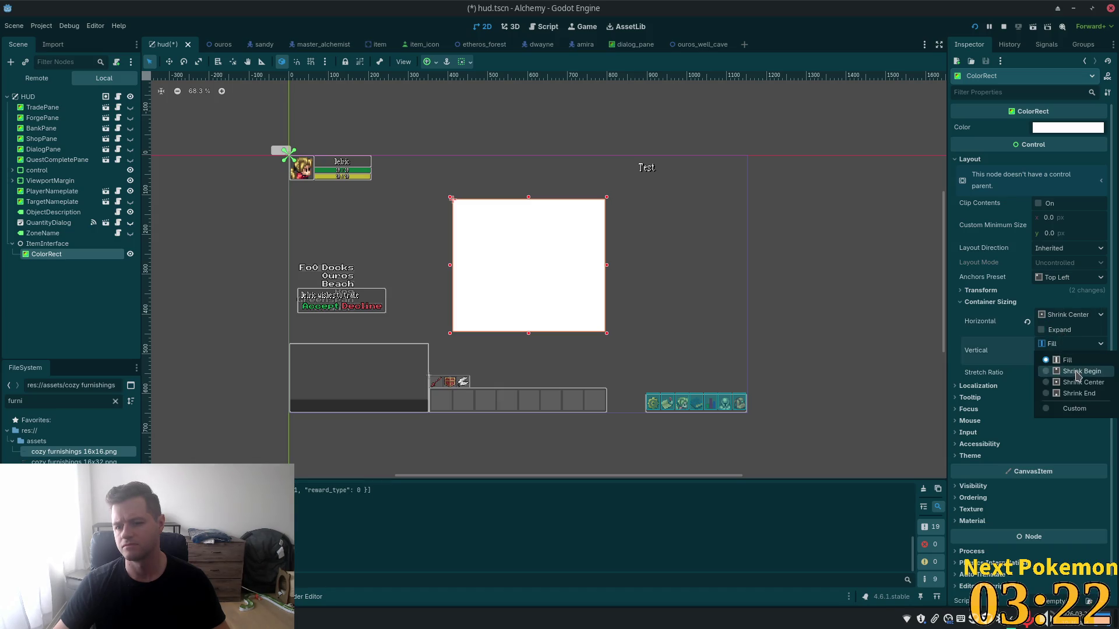
click(1078, 382)
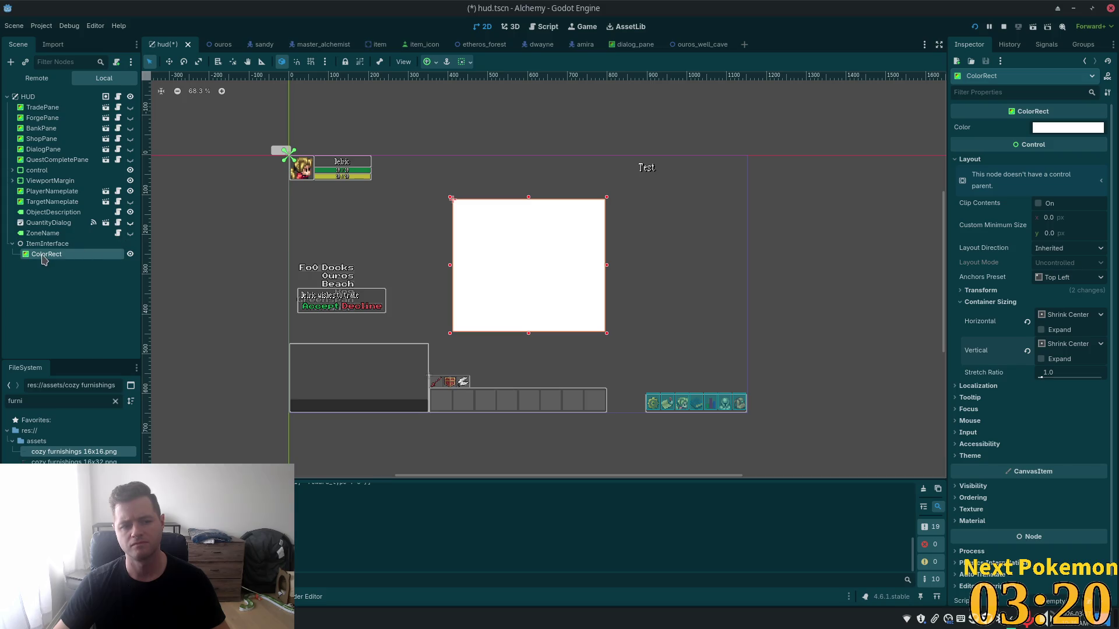
- Apply the Center anchors preset to the ColorRect, keeping it nested under ItemInterface
drag(44, 255, 33, 99)
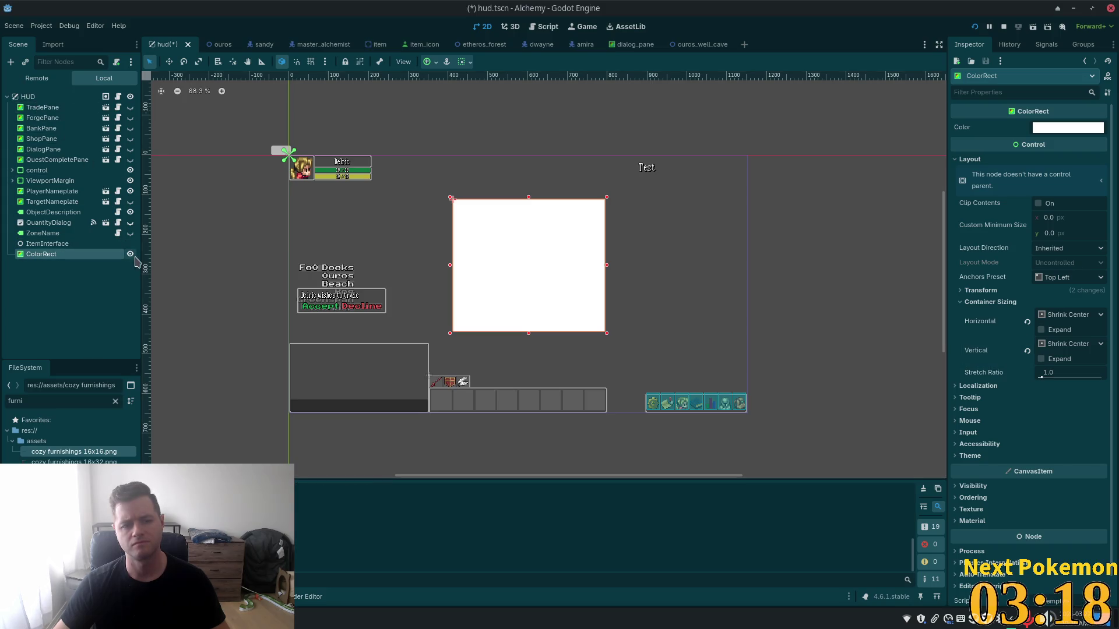
click(1065, 278)
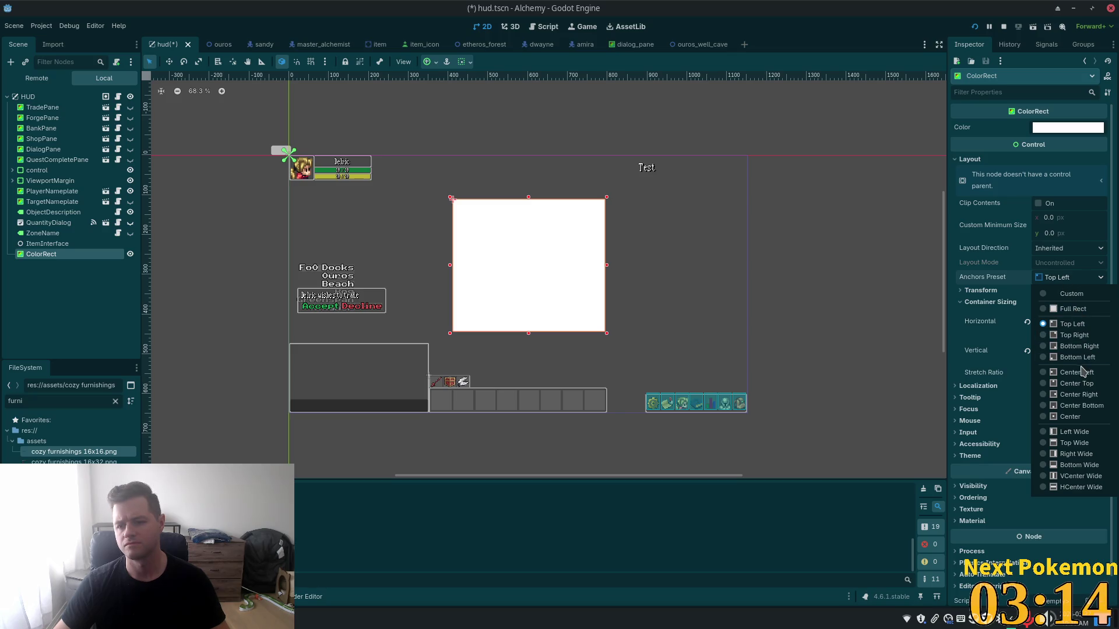
click(1070, 416)
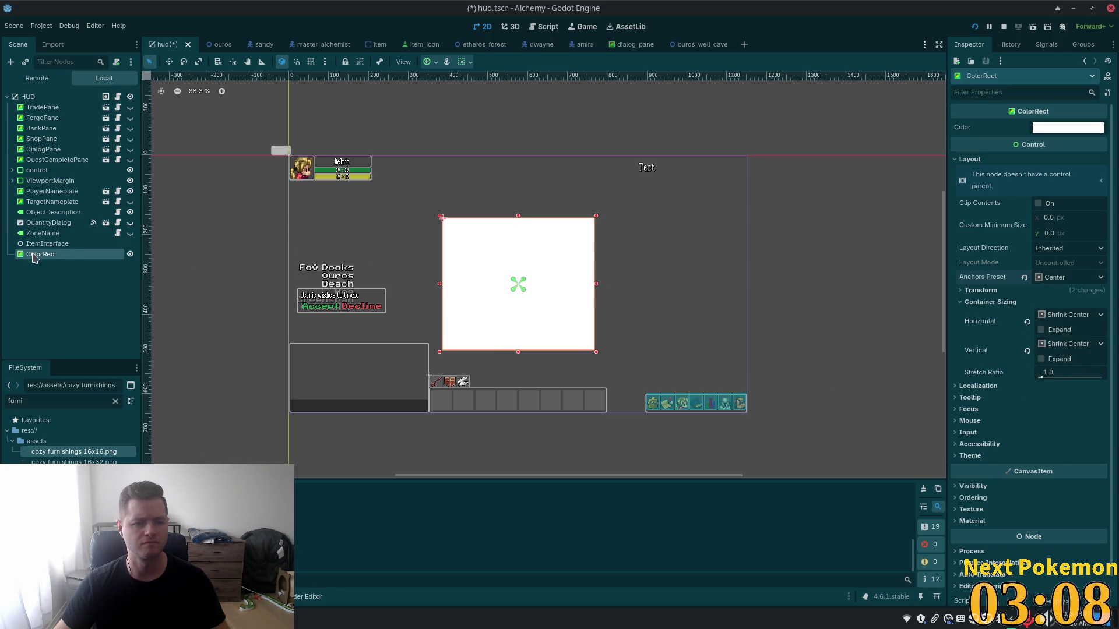
drag(36, 254, 36, 244)
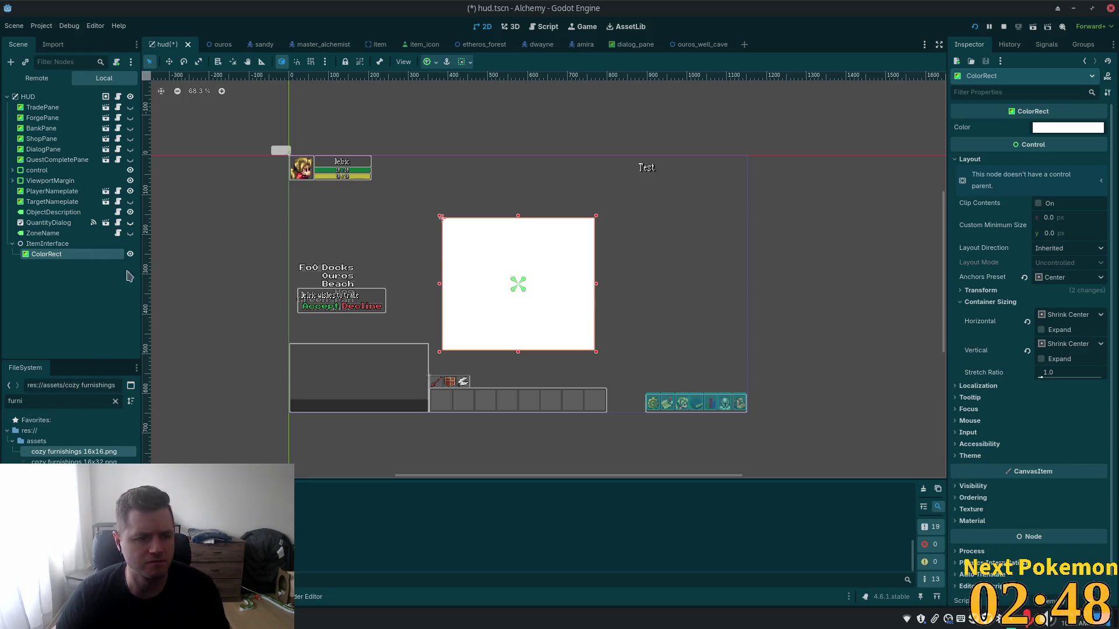
- Change the ColorRect's fill from white to a tan brown, hex b48853
click(1075, 127)
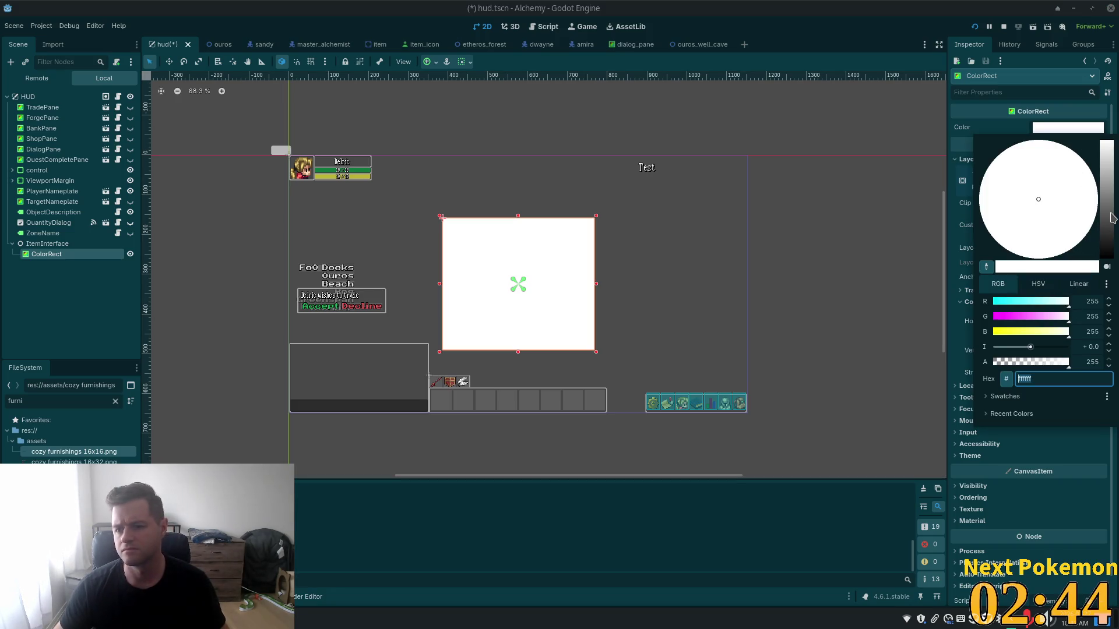
drag(1112, 217, 1061, 325)
mouse_move(1113, 220)
mouse_down()
mouse_move(1111, 234)
mouse_move(1032, 224)
mouse_up()
drag(1101, 216, 1103, 187)
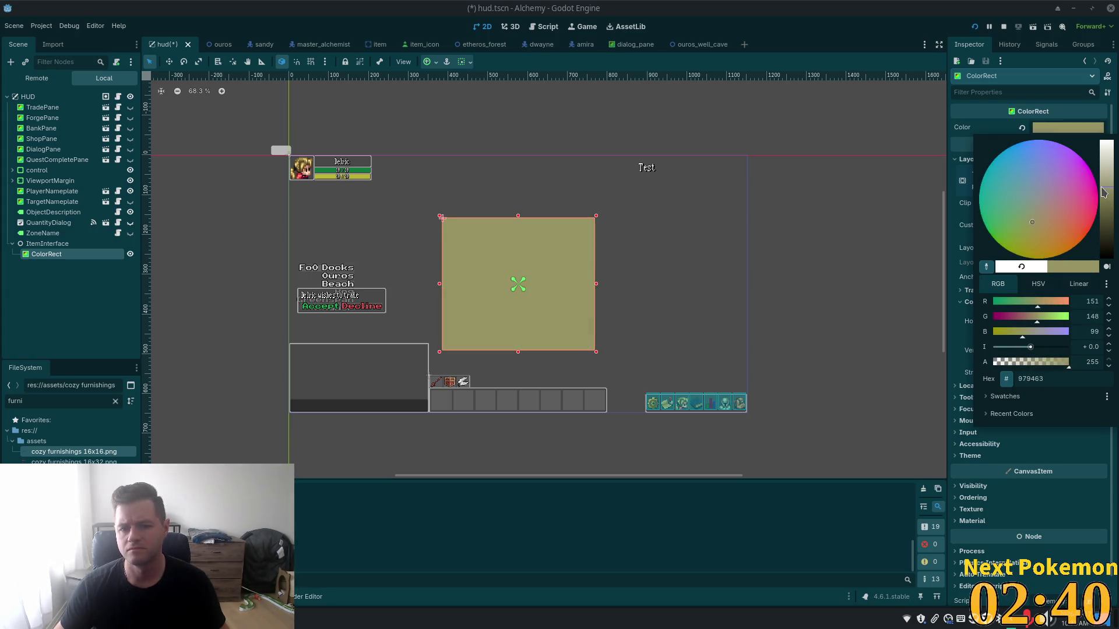
drag(1051, 234, 1059, 233)
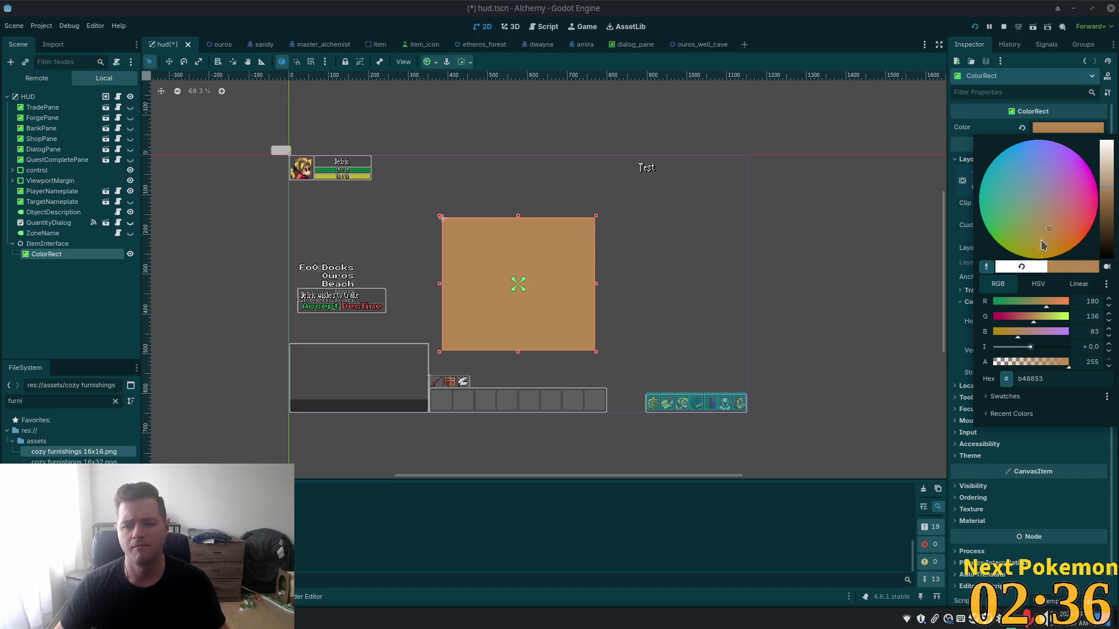
scroll(618, 312, up, 8)
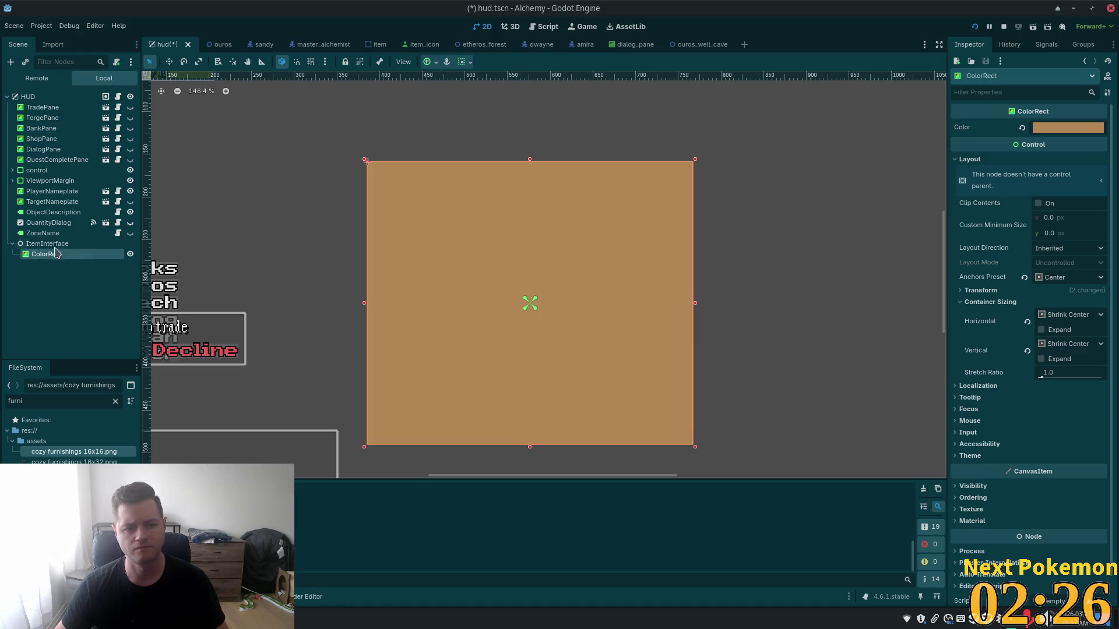
- Add a TileMapLayer child under the ColorRect and run the game in debug with F5
key(ctrl+a)
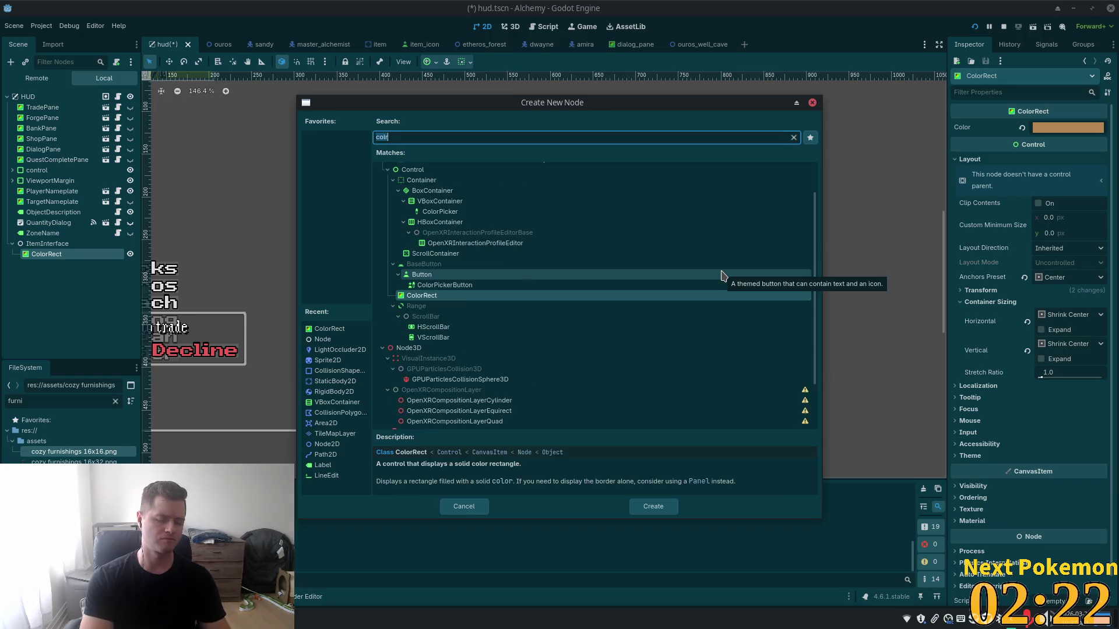
text(tilema)
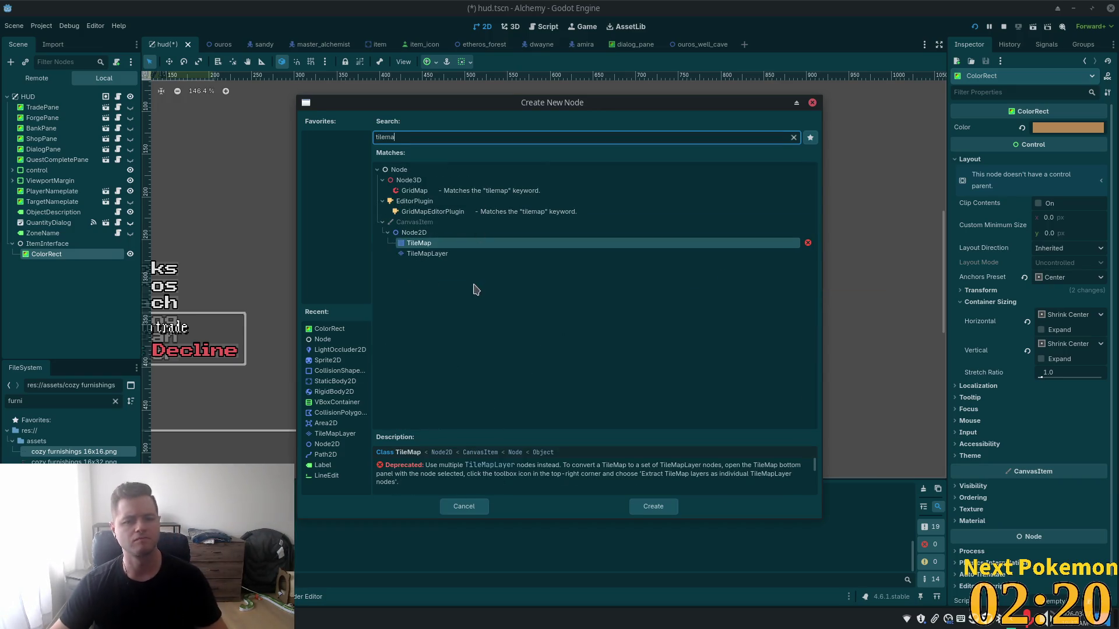
double_click(450, 254)
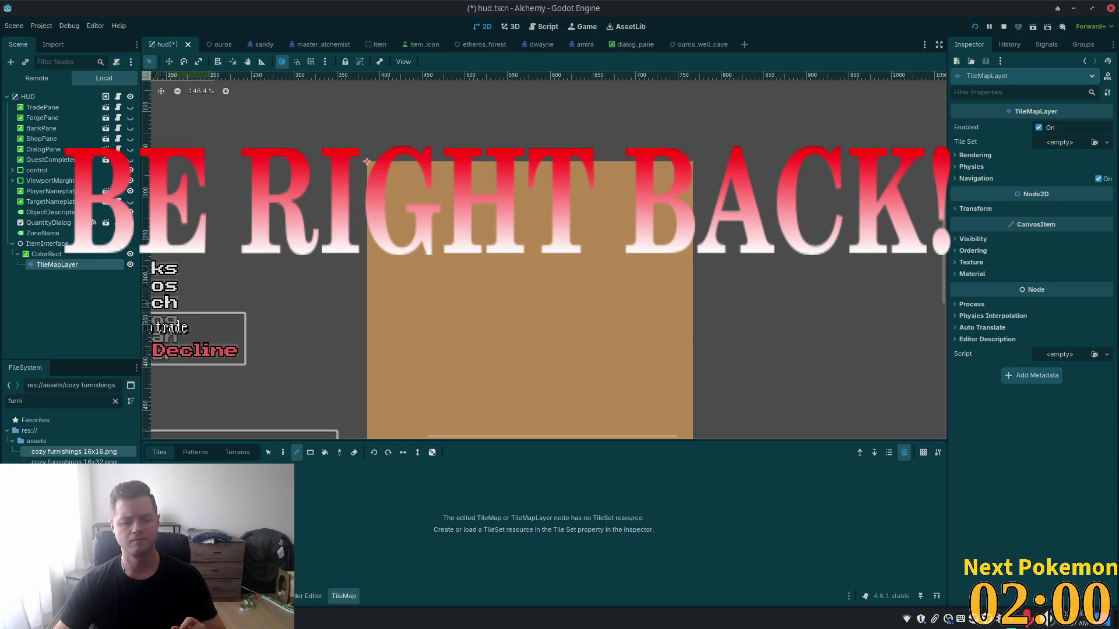
key(F5)
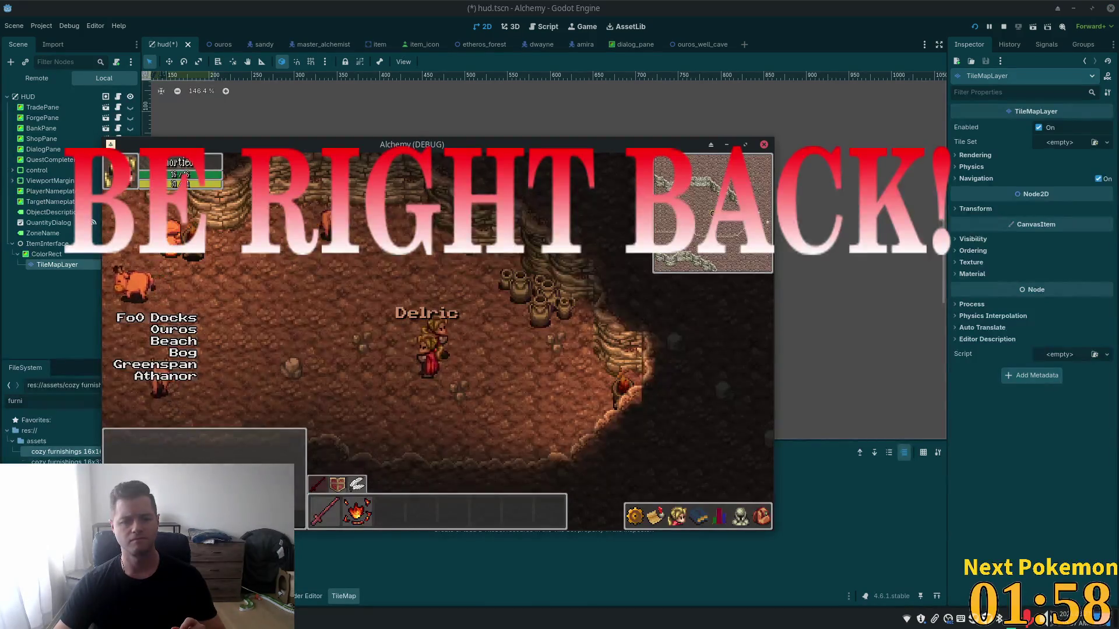
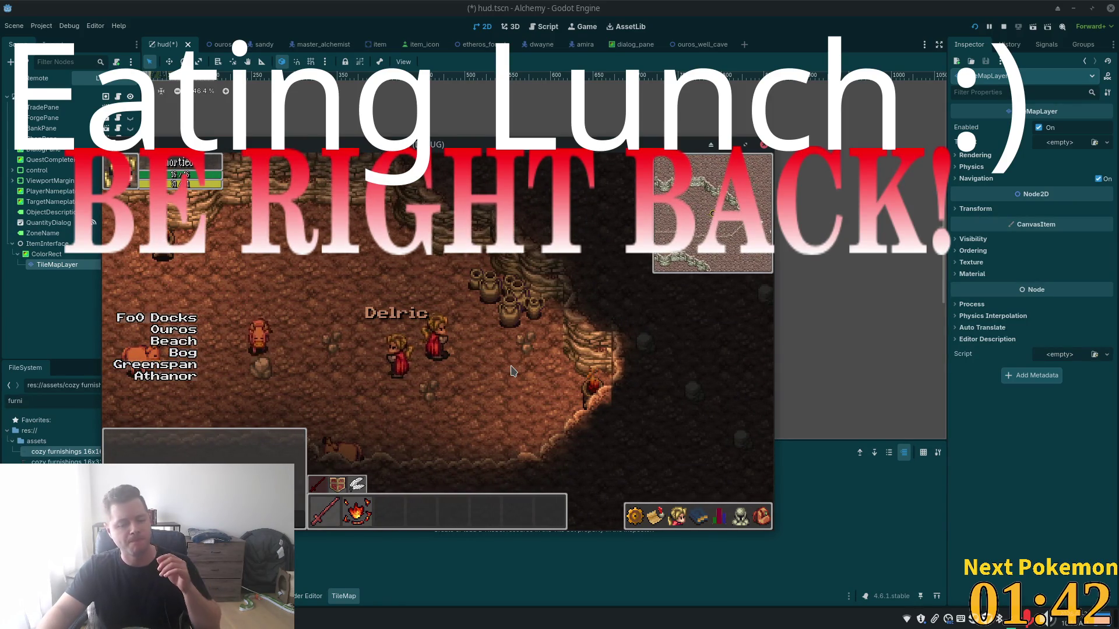
- Close the running game and bring up the TileMapLayer's Tile Set options
click(848, 10)
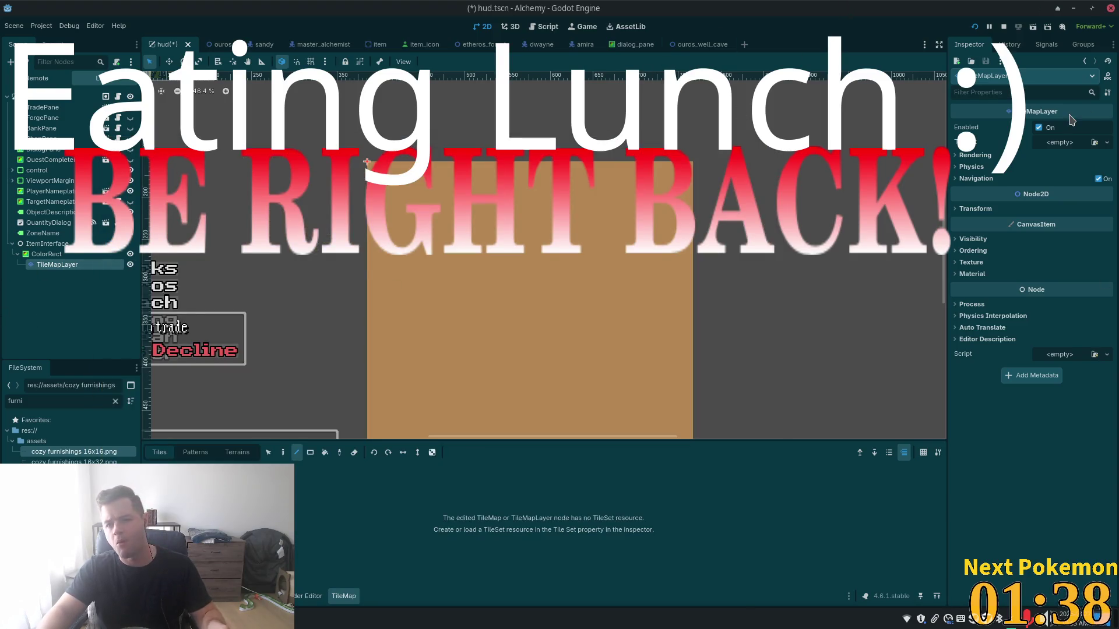
click(1058, 143)
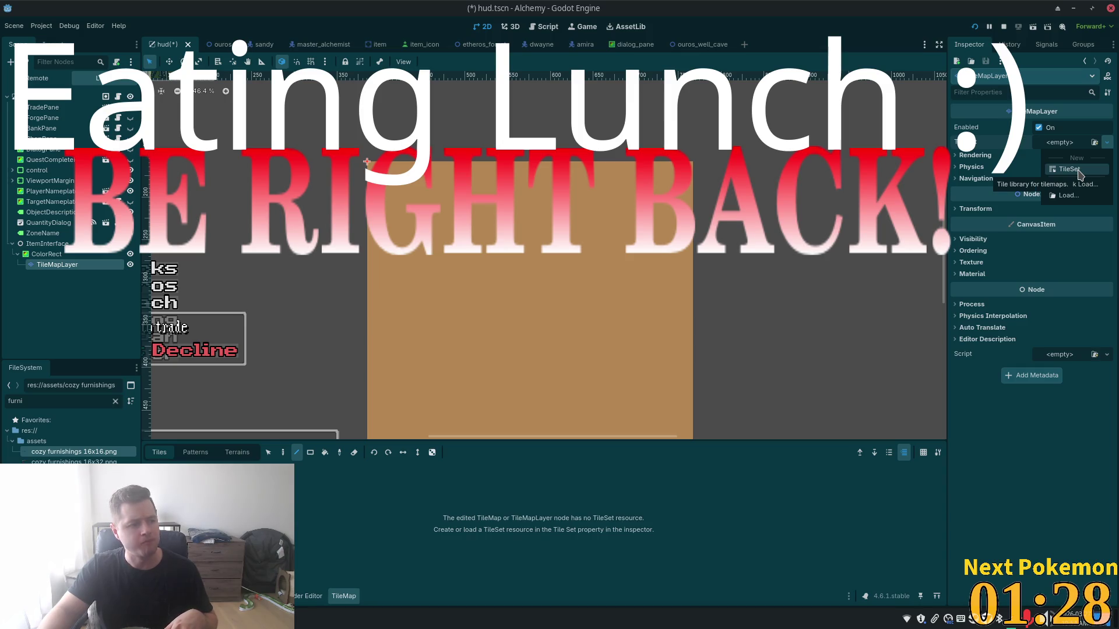
- Assign a new TileSet to the TileMapLayer and filter project files by 'alche'
click(1080, 173)
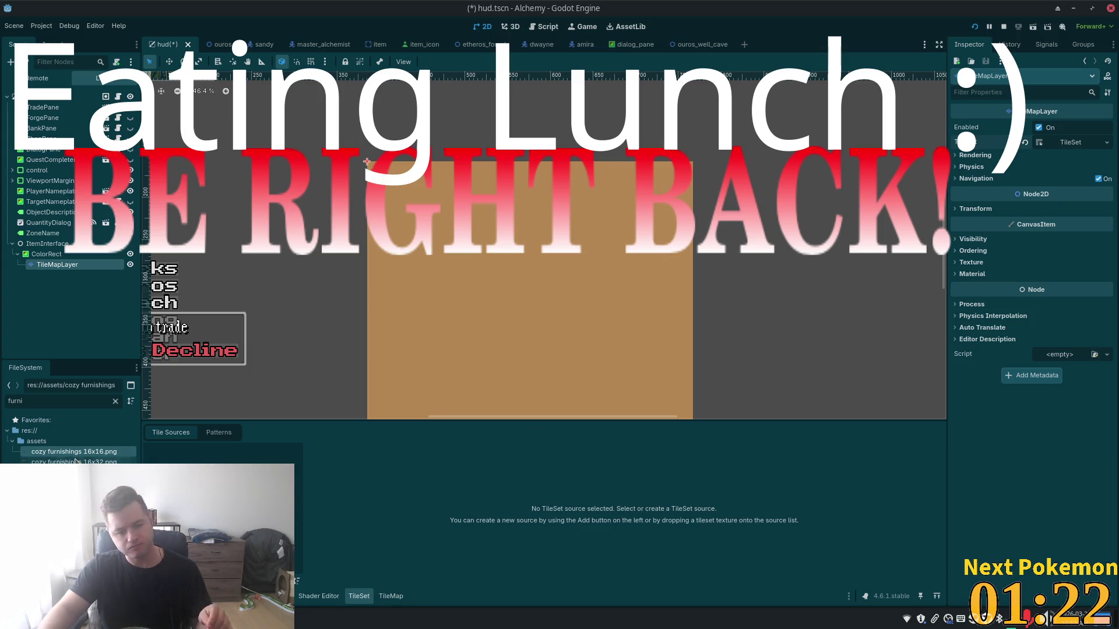
click(73, 401)
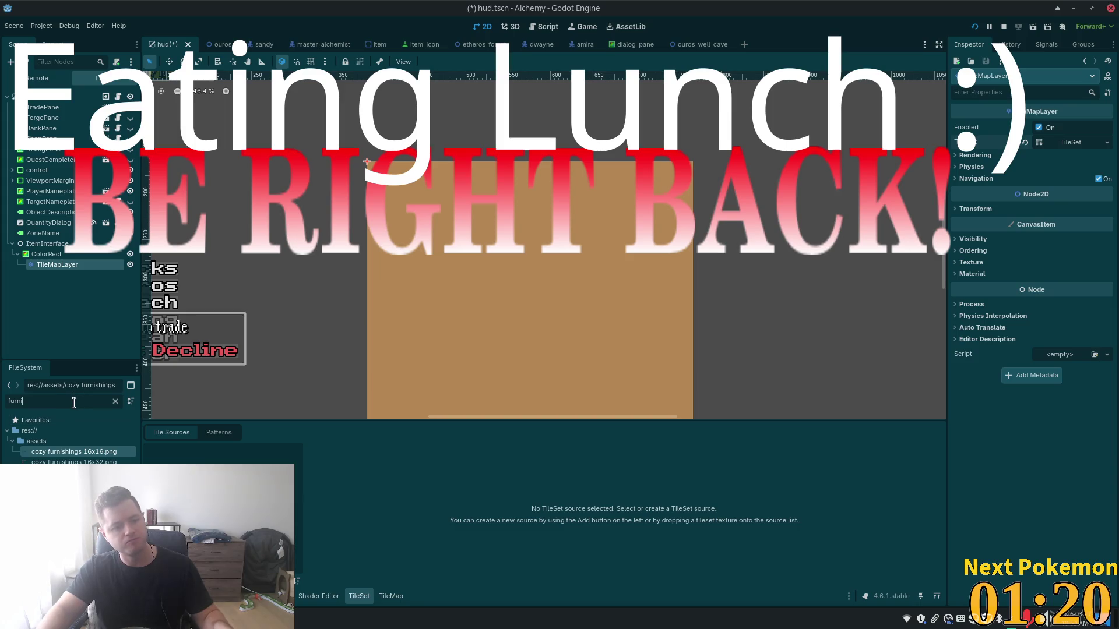
text(alche)
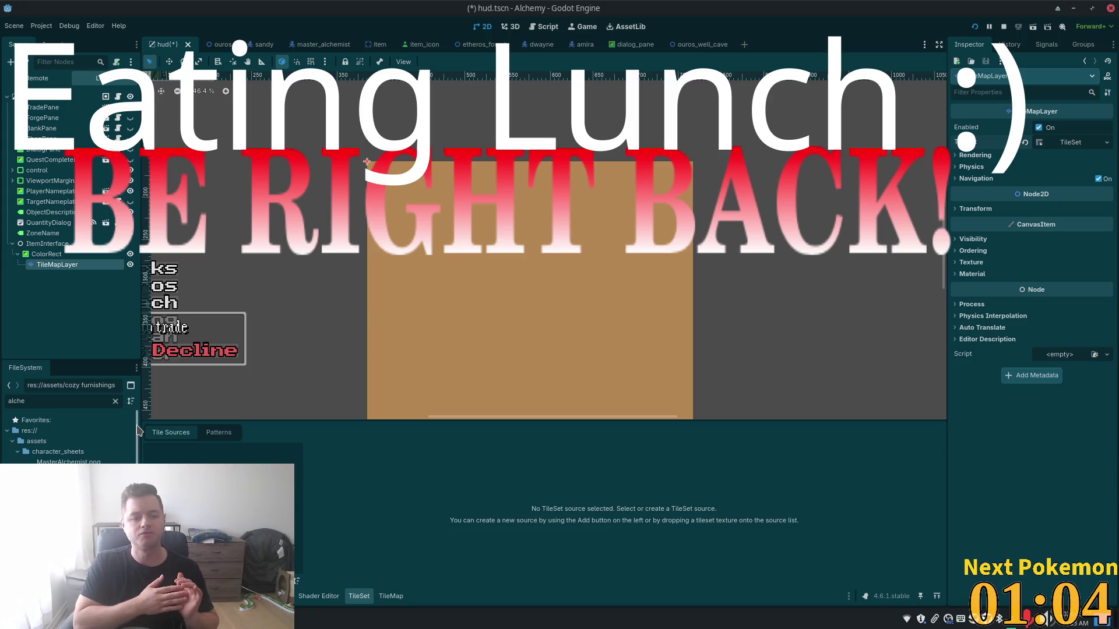
- Add 'alchemy symbols 16x16.png' as an atlas source with auto-created tiles
click(58, 484)
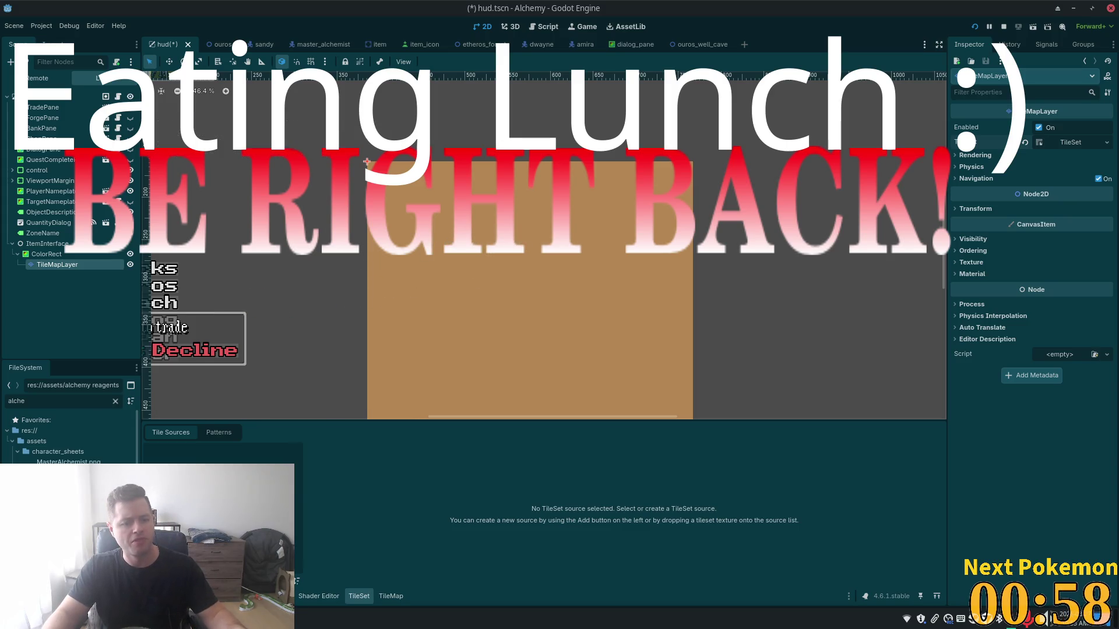
mouse_move(64, 495)
mouse_down()
mouse_move(148, 402)
mouse_move(250, 522)
mouse_move(400, 467)
mouse_move(285, 527)
mouse_move(303, 559)
mouse_move(388, 597)
mouse_move(244, 466)
mouse_up()
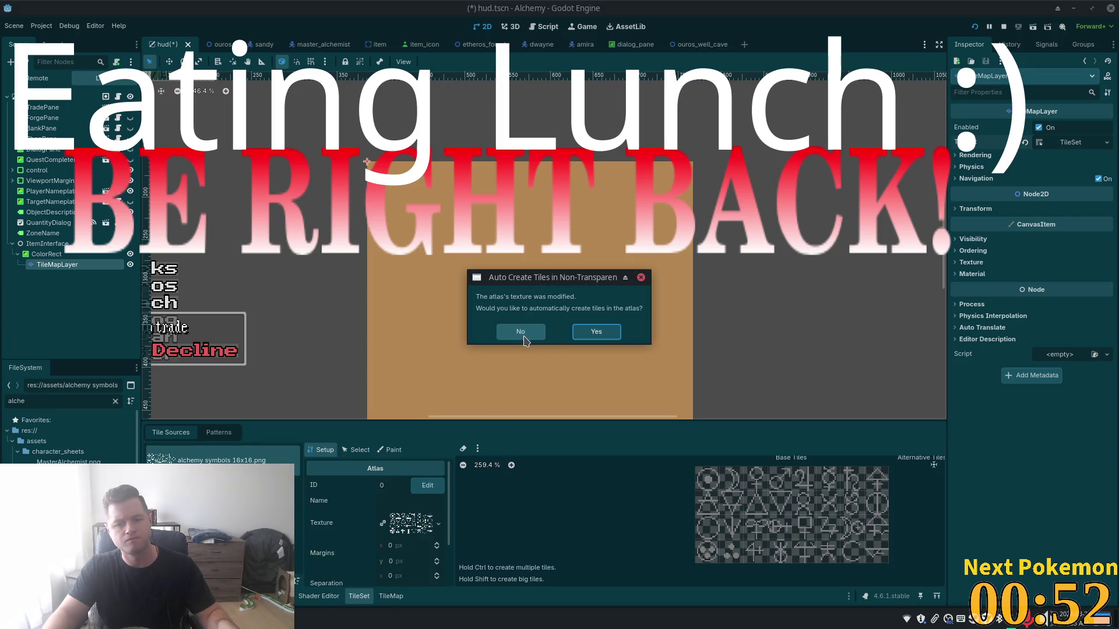
click(590, 334)
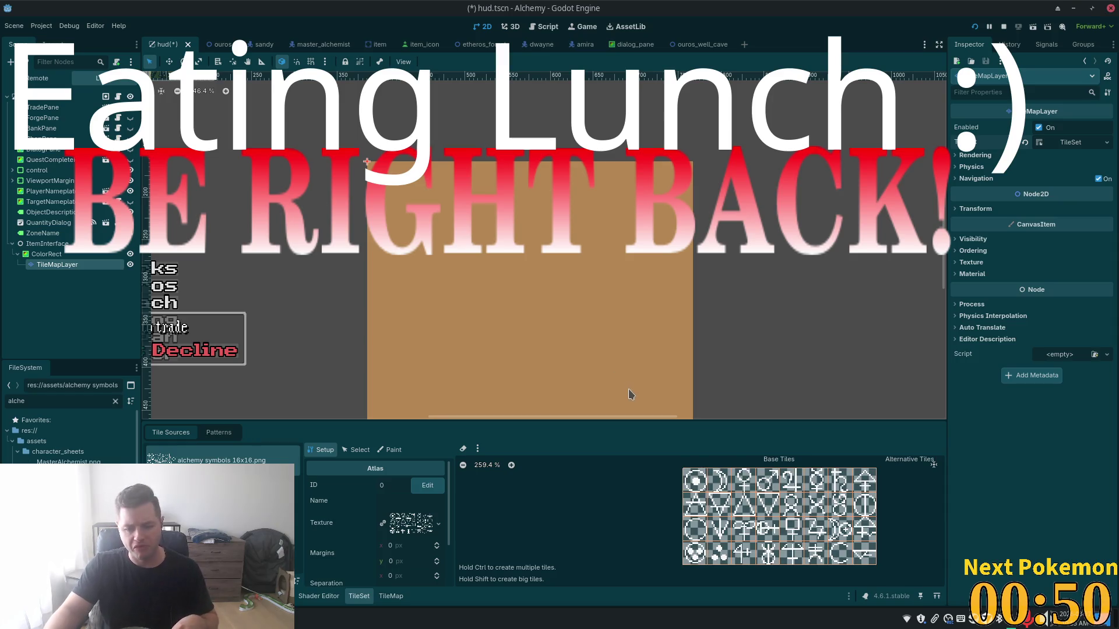